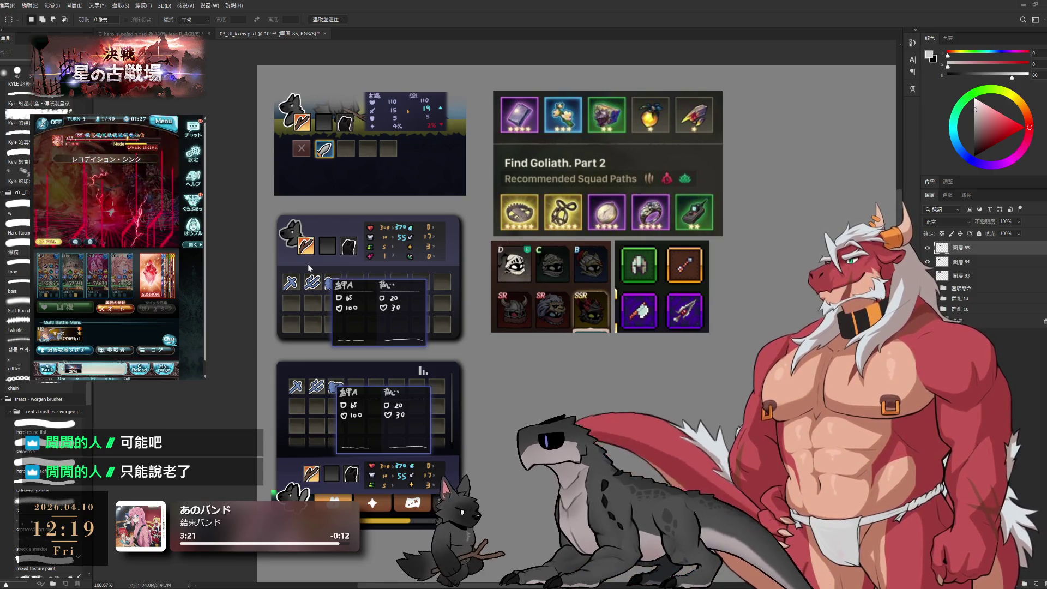
Paste the weapon-card grid below the character panel and scale it to about 191%.
{"action": "key", "text": "ctrl+v"}
{"action": "left_click_drag", "start_coordinate": [596, 337], "coordinate": [566, 378]}
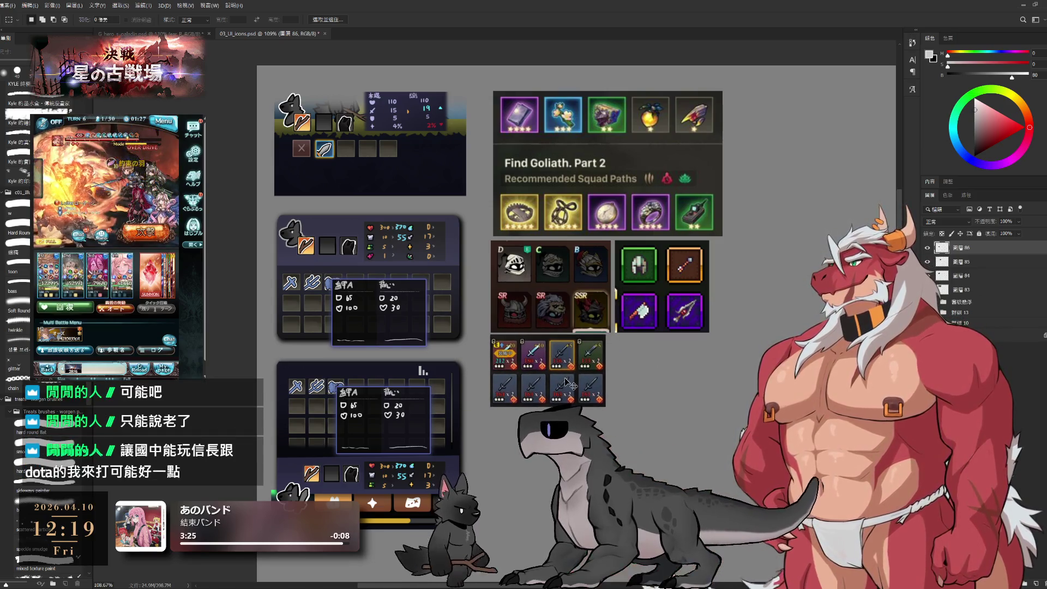
{"action": "key", "text": "ctrl+t"}
{"action": "left_click_drag", "start_coordinate": [602, 406], "coordinate": [710, 472]}
{"action": "key", "text": "Return"}
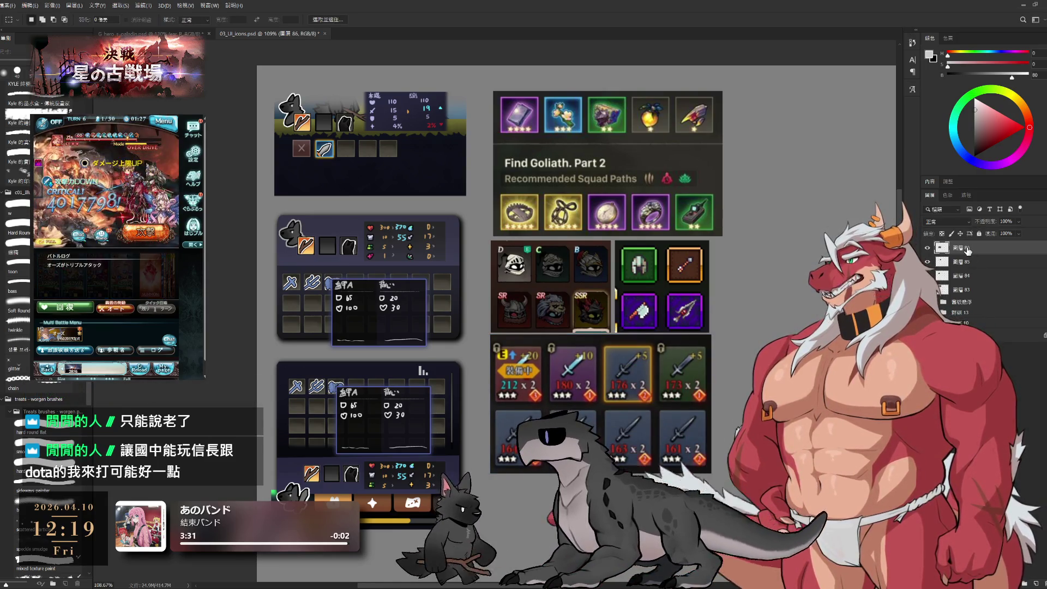
Nudge the Find Goliath panel slightly left and down, then select Layer 84.
{"action": "left_click", "coordinate": [961, 290]}
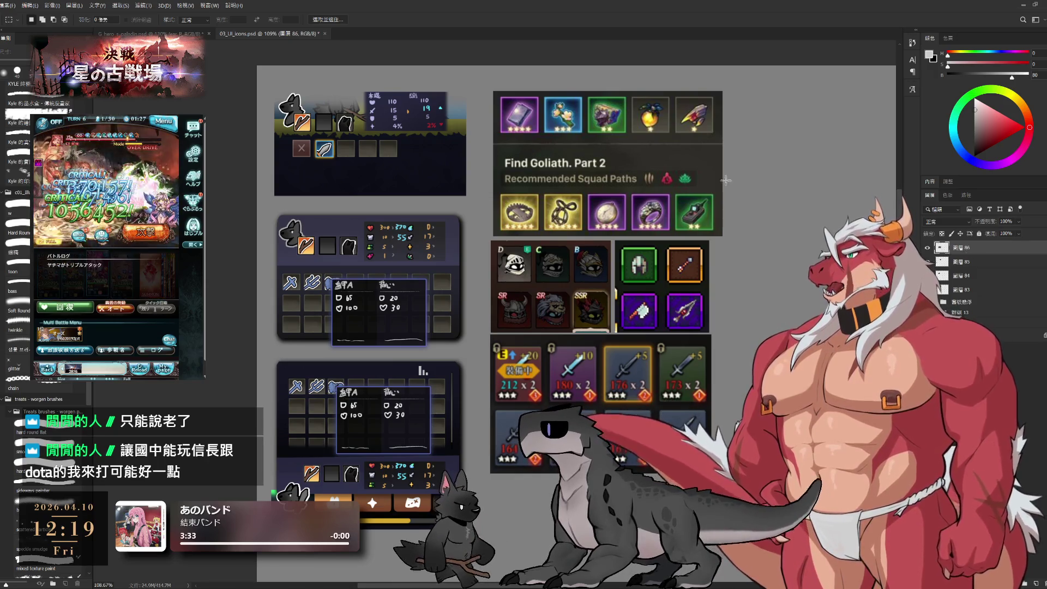
{"action": "left_click_drag", "start_coordinate": [602, 146], "coordinate": [597, 149]}
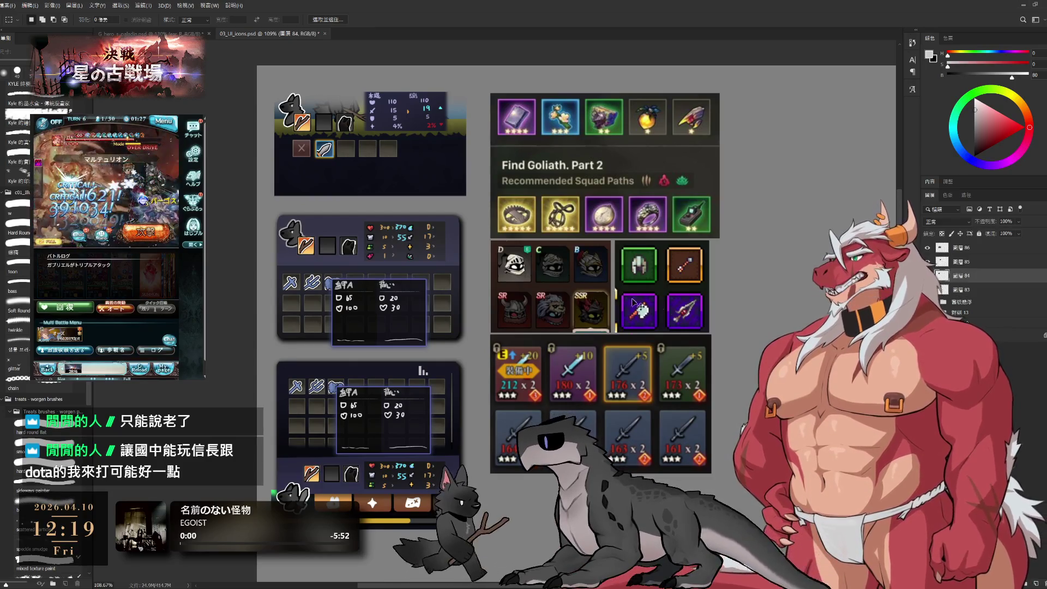
{"action": "left_click", "coordinate": [680, 310]}
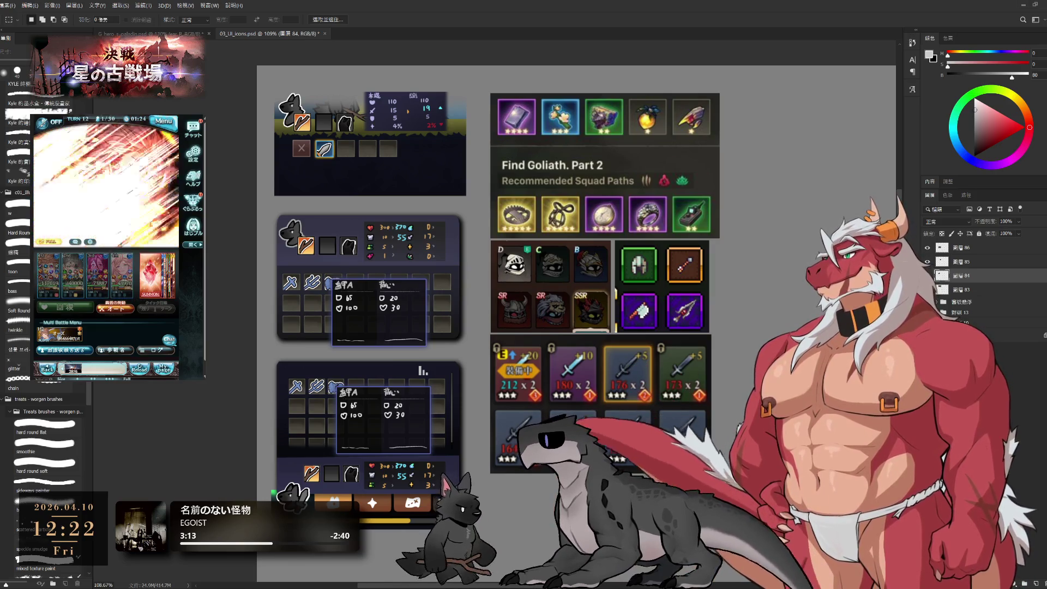
Select the third panel's dark background (Layer 51), delete it, then undo the deletion.
{"action": "scroll", "coordinate": [537, 276], "scroll_direction": "down", "scroll_amount": 1}
{"action": "scroll", "coordinate": [536, 276], "scroll_direction": "down", "scroll_amount": 1}
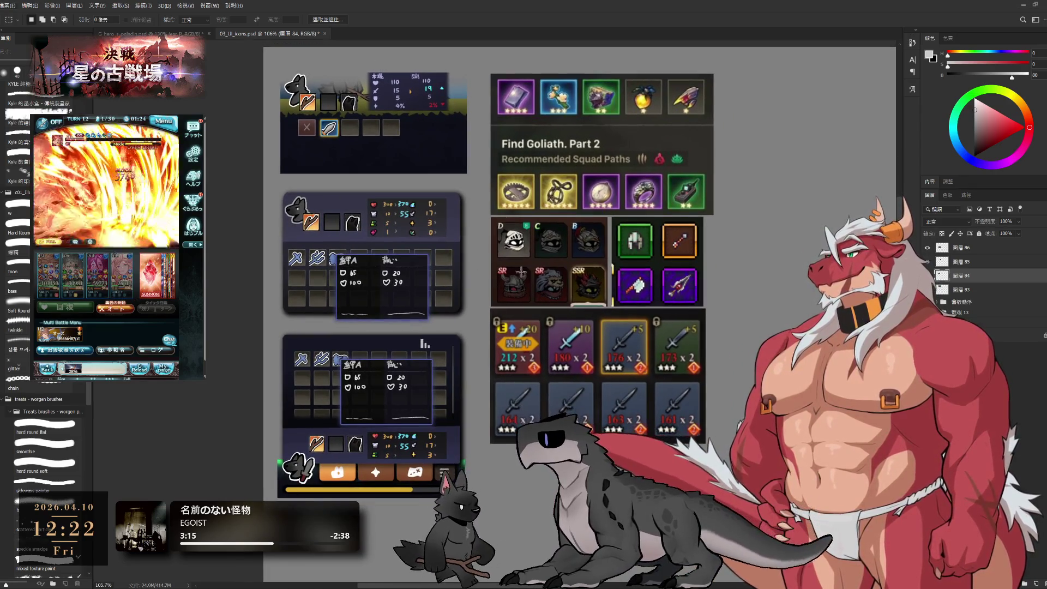
{"action": "left_click", "coordinate": [440, 348], "text": "ctrl"}
{"action": "key", "text": "Delete"}
{"action": "key", "text": "ctrl+z"}
Alt-drag a full copy of the dark stats panel into the empty space beside the icon panels.
{"action": "scroll", "coordinate": [303, 319], "scroll_direction": "down", "scroll_amount": 3}
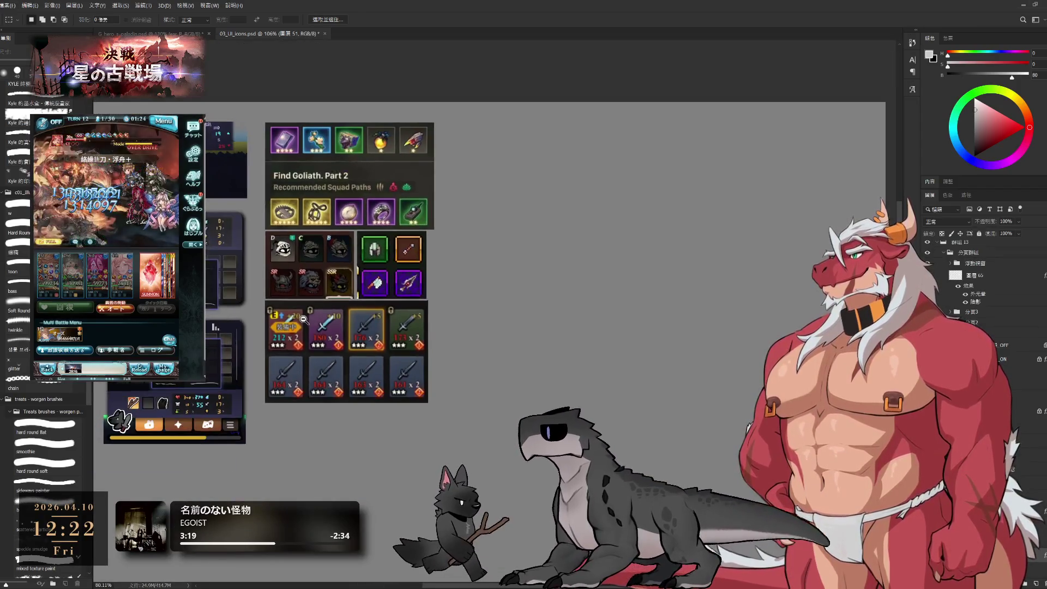
{"action": "left_click_drag", "start_coordinate": [266, 218], "coordinate": [618, 254]}
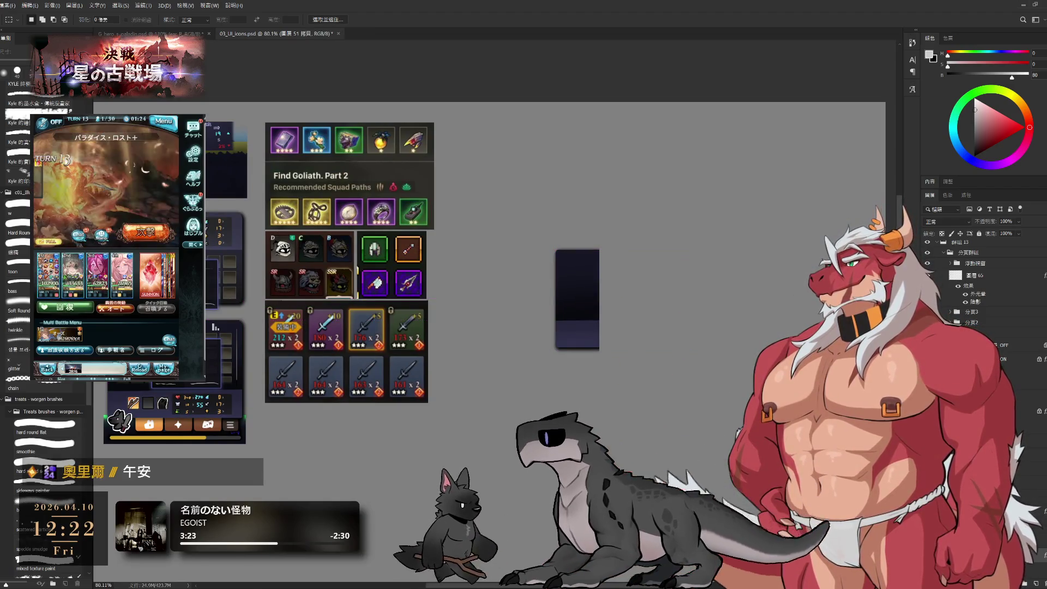
{"action": "key", "text": "ctrl+z"}
{"action": "key", "text": "ctrl+shift+z"}
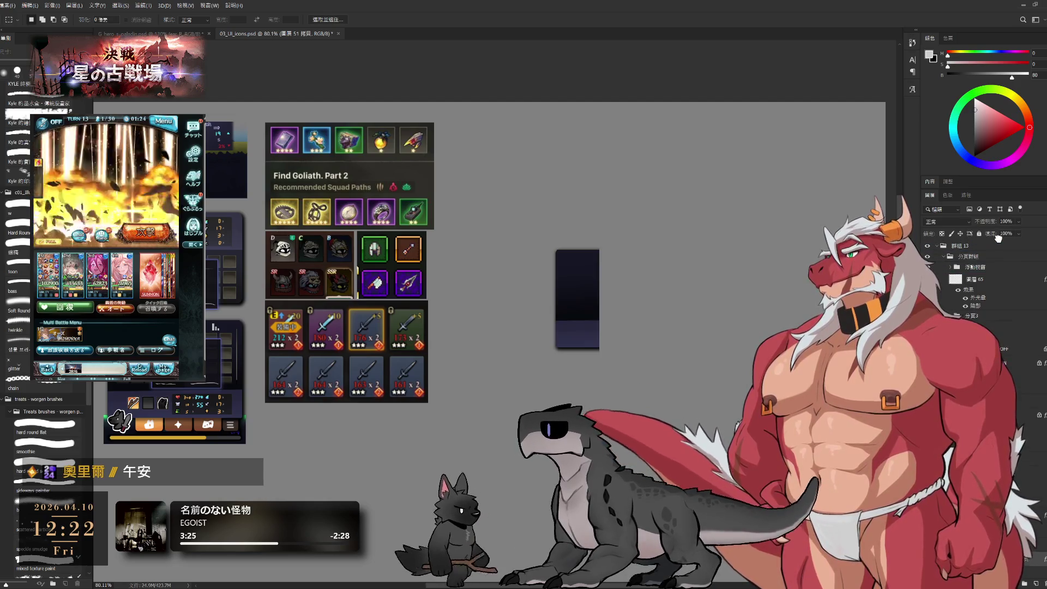
{"action": "scroll", "coordinate": [997, 243], "scroll_direction": "up", "scroll_amount": 2}
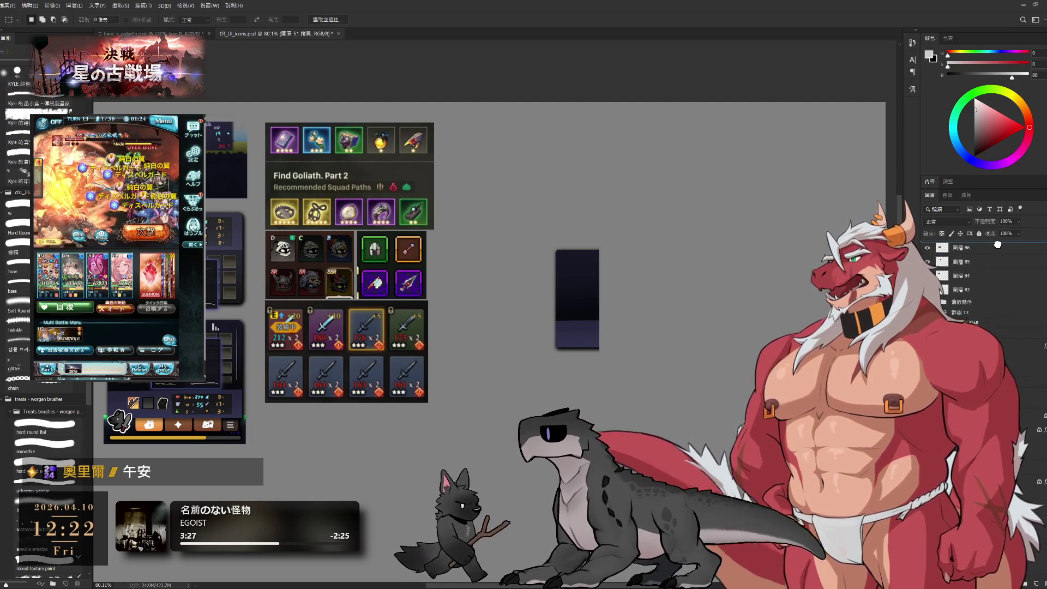
{"action": "key", "text": "ctrl+shift+z"}
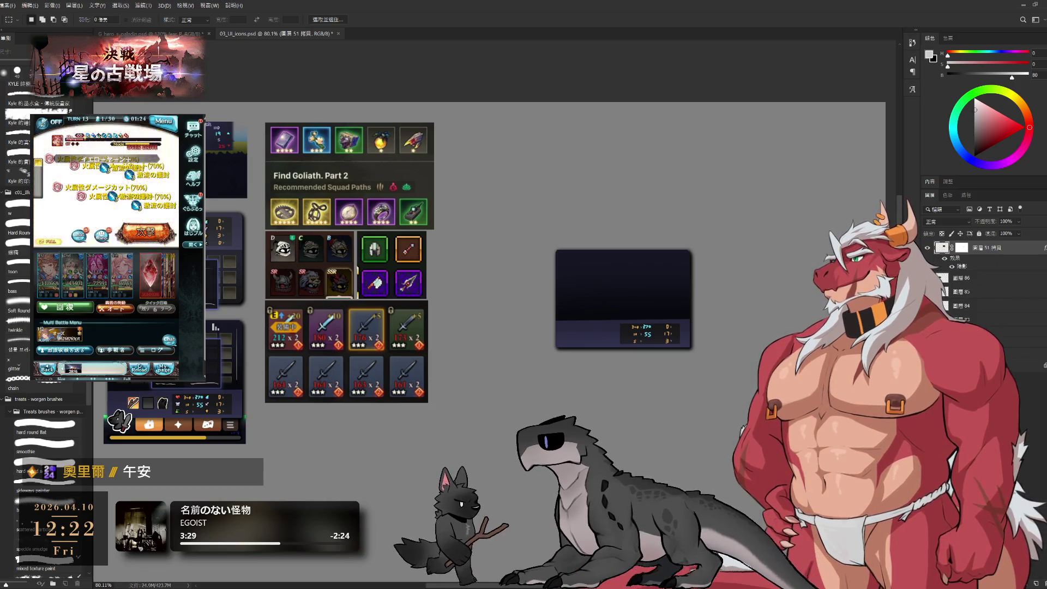
{"action": "left_click_drag", "start_coordinate": [631, 293], "coordinate": [554, 383]}
{"action": "scroll", "coordinate": [554, 383], "scroll_direction": "up", "scroll_amount": 5}
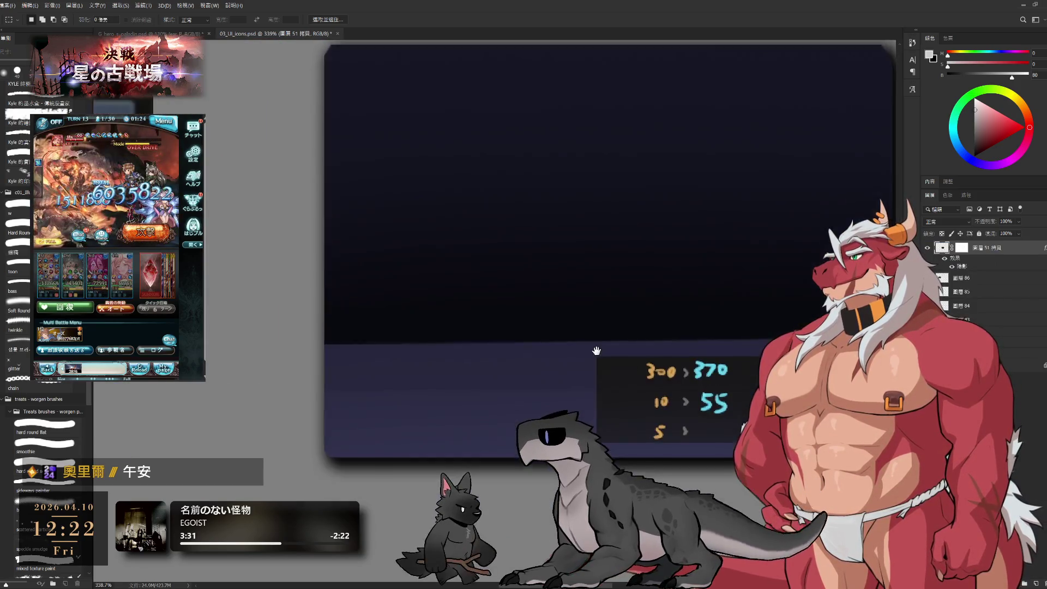
{"action": "scroll", "coordinate": [596, 351], "scroll_direction": "down", "scroll_amount": 3}
{"action": "scroll", "coordinate": [573, 346], "scroll_direction": "down", "scroll_amount": 1}
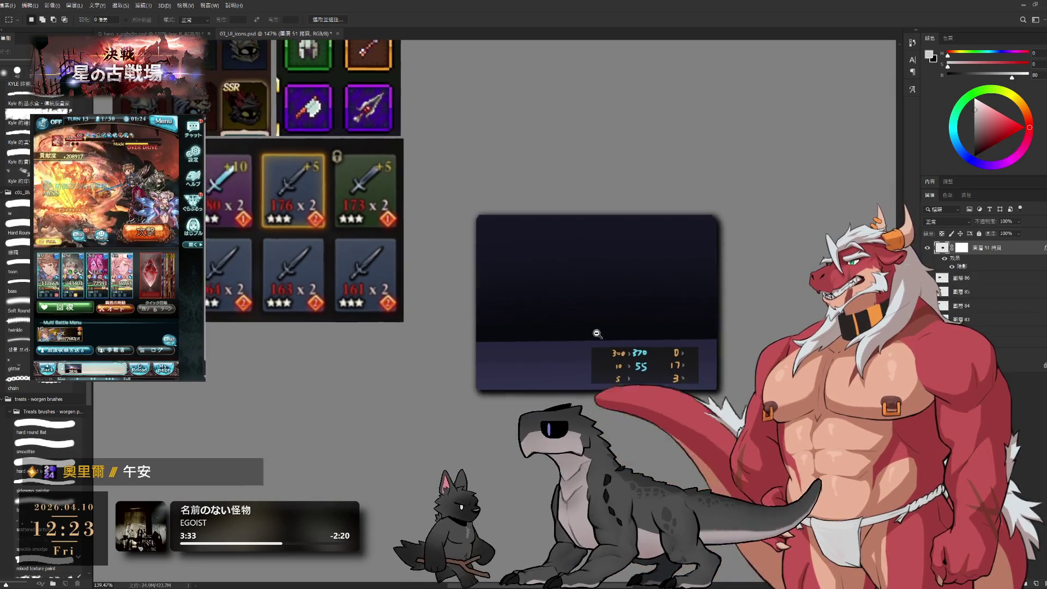
{"action": "scroll", "coordinate": [598, 333], "scroll_direction": "down", "scroll_amount": 2}
{"action": "key", "text": "ctrl+t"}
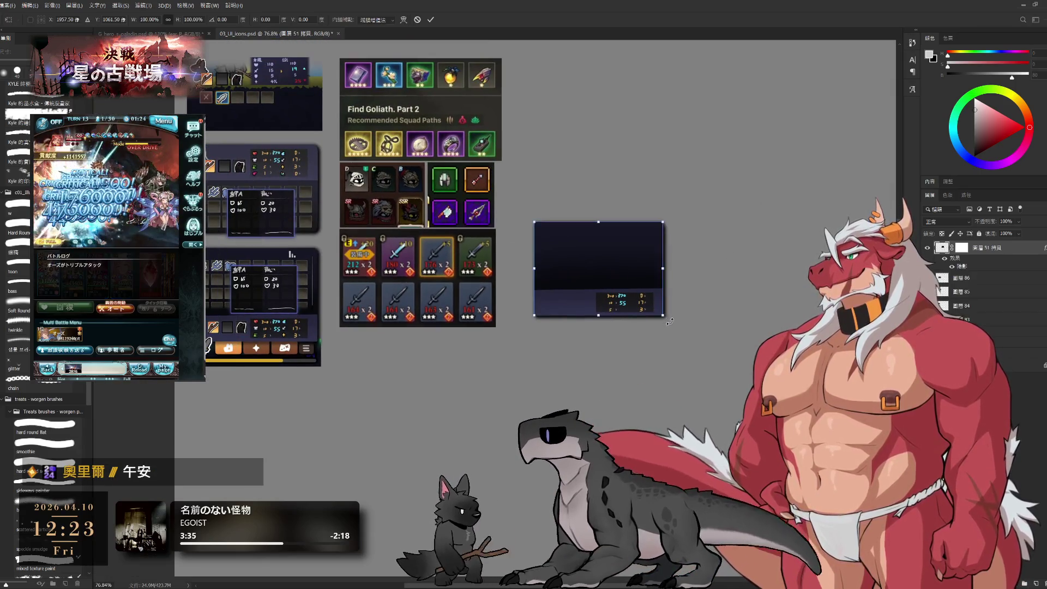
Enlarge the dark panel copy to about 323% and raise it higher on the board.
{"action": "left_click_drag", "start_coordinate": [670, 321], "coordinate": [785, 436]}
{"action": "scroll", "coordinate": [709, 382], "scroll_direction": "down", "scroll_amount": 3}
{"action": "mouse_move", "coordinate": [707, 366]}
{"action": "left_mouse_down"}
{"action": "mouse_move", "coordinate": [707, 297]}
{"action": "mouse_move", "coordinate": [644, 344]}
{"action": "mouse_move", "coordinate": [618, 337]}
{"action": "left_mouse_up"}
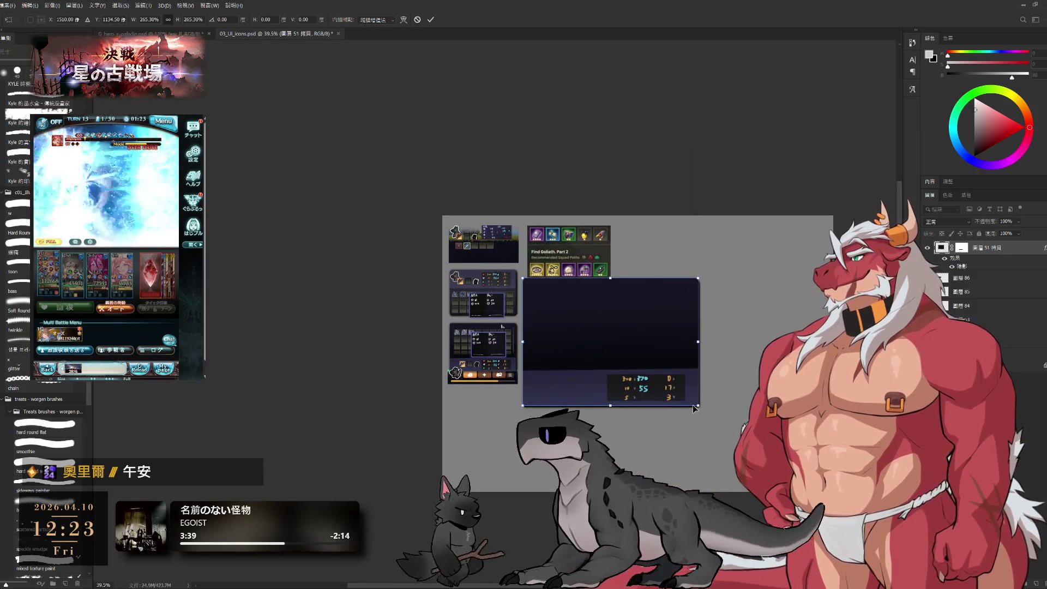
{"action": "left_click_drag", "start_coordinate": [695, 409], "coordinate": [736, 432]}
{"action": "left_click_drag", "start_coordinate": [663, 376], "coordinate": [666, 331]}
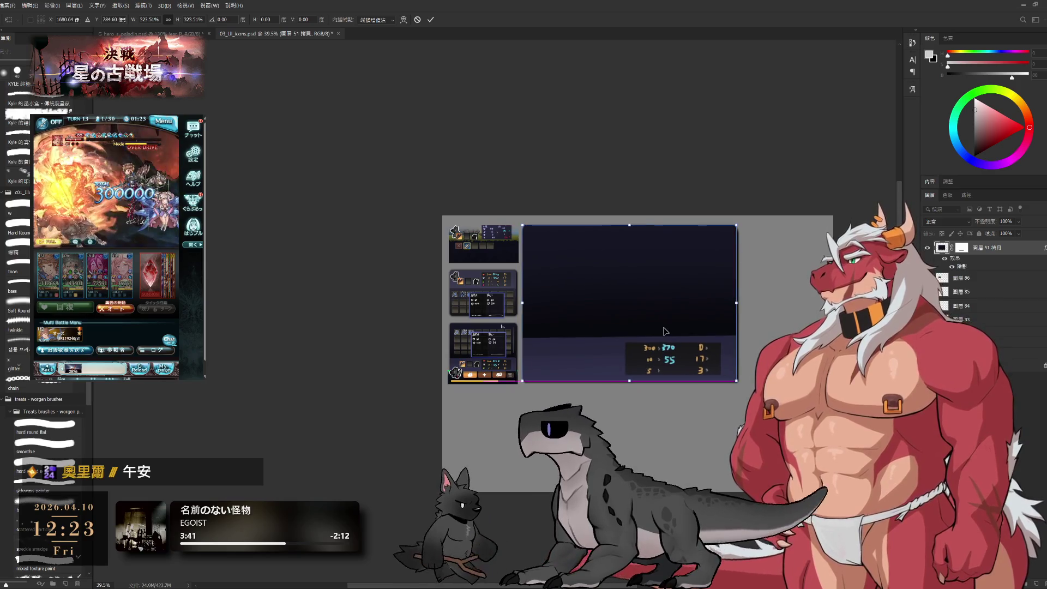
{"action": "key", "text": "Return"}
Stack the copy beneath Layer 84, then move the icon sets and Find Goliath block lower.
{"action": "left_click_drag", "start_coordinate": [995, 248], "coordinate": [1002, 324]}
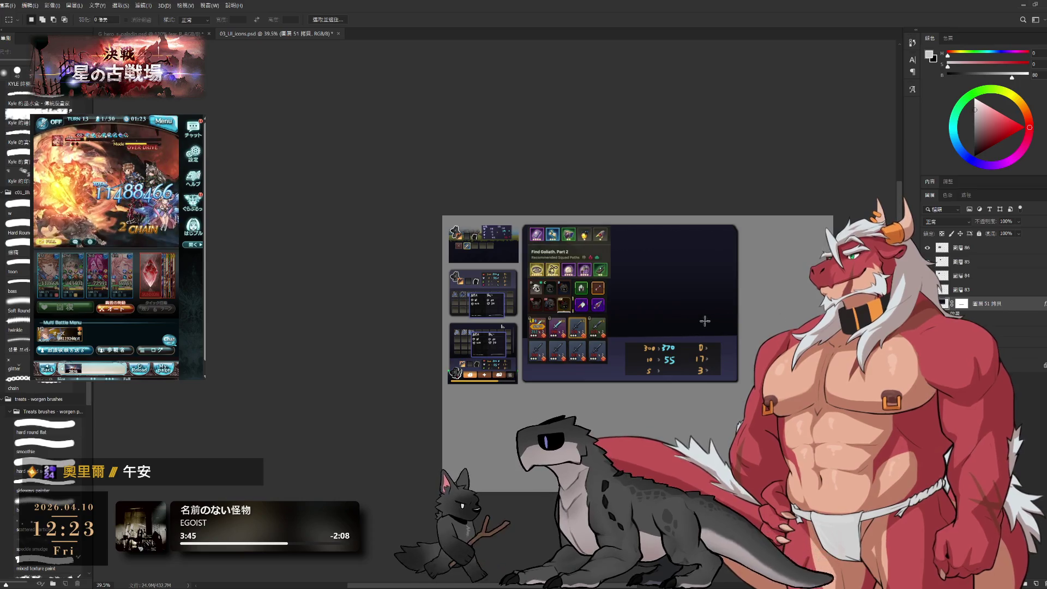
{"action": "left_click", "coordinate": [976, 290]}
{"action": "left_click", "coordinate": [976, 248], "text": "shift"}
{"action": "key", "text": "ctrl+t"}
{"action": "mouse_move", "coordinate": [538, 300]}
{"action": "left_mouse_down"}
{"action": "mouse_move", "coordinate": [500, 407]}
{"action": "mouse_move", "coordinate": [512, 420]}
{"action": "left_mouse_up"}
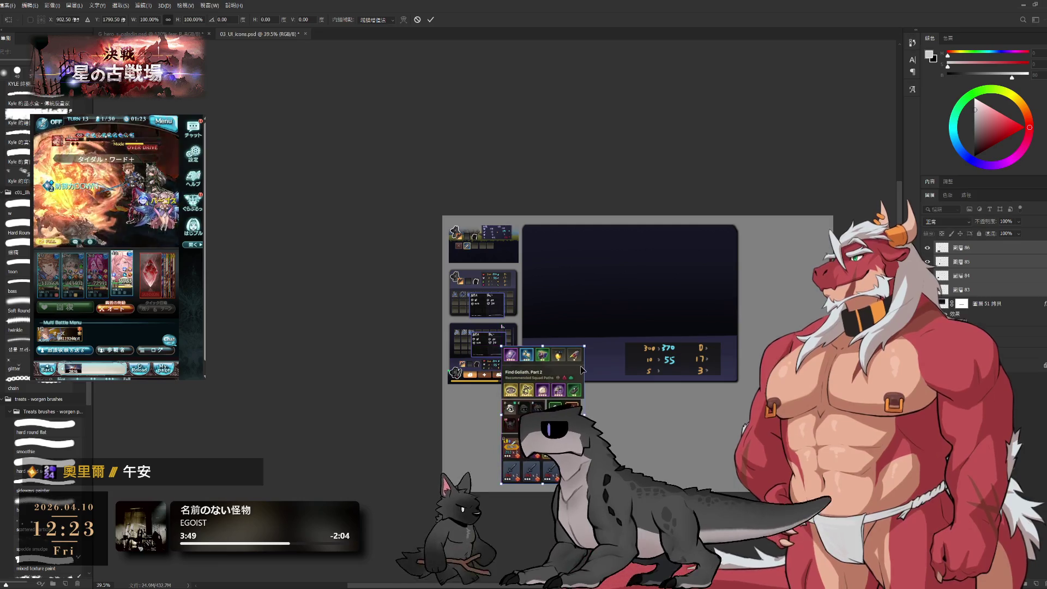
{"action": "key", "text": "Return"}
{"action": "left_click_drag", "start_coordinate": [550, 377], "coordinate": [633, 460]}
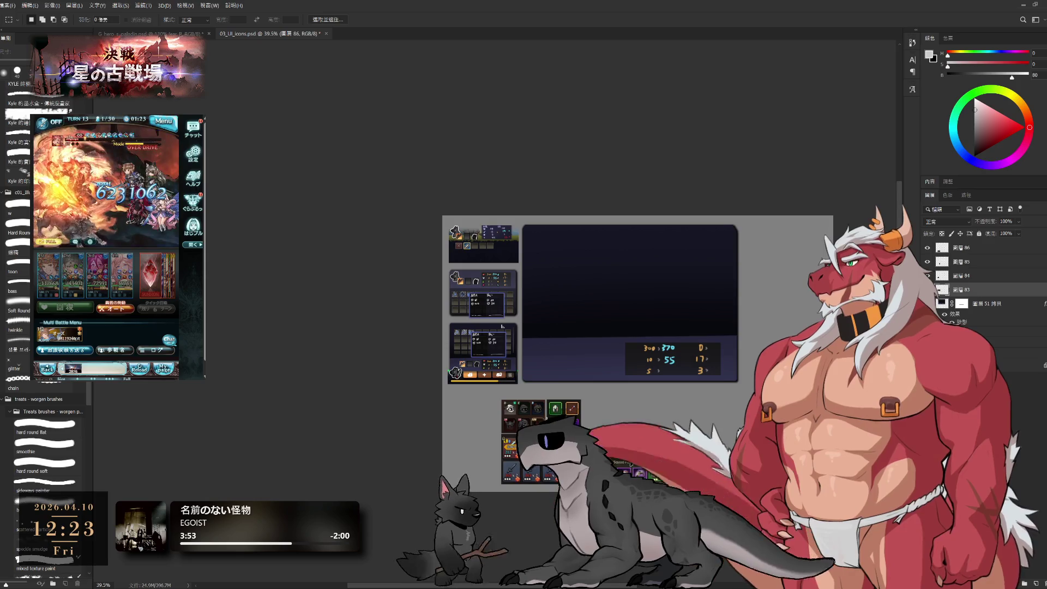
{"action": "scroll", "coordinate": [560, 439], "scroll_direction": "up", "scroll_amount": 3}
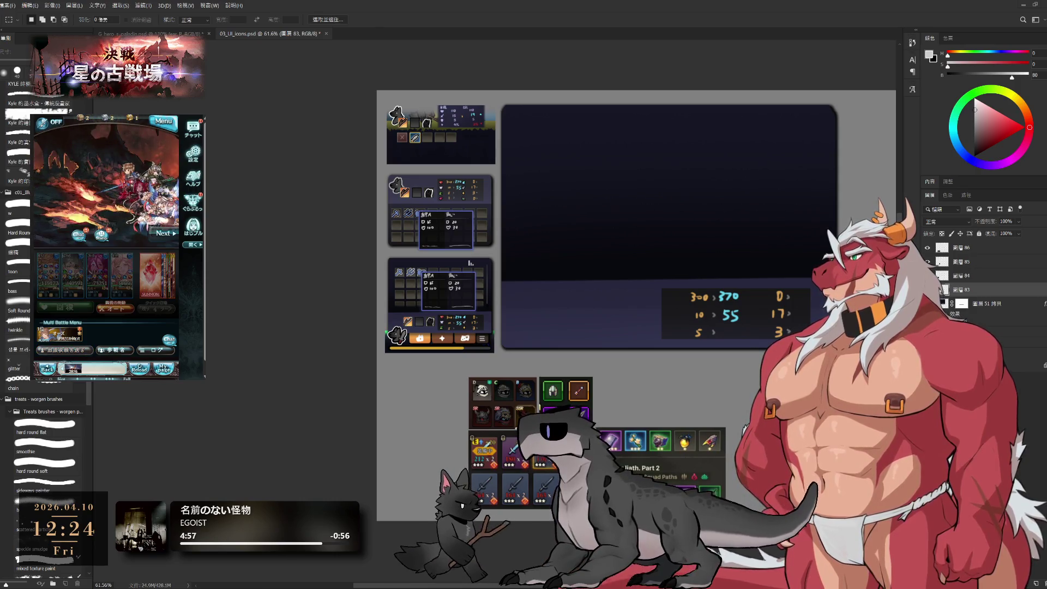
In the game, continue to party selection and start the battle.
{"action": "left_click", "coordinate": [155, 279]}
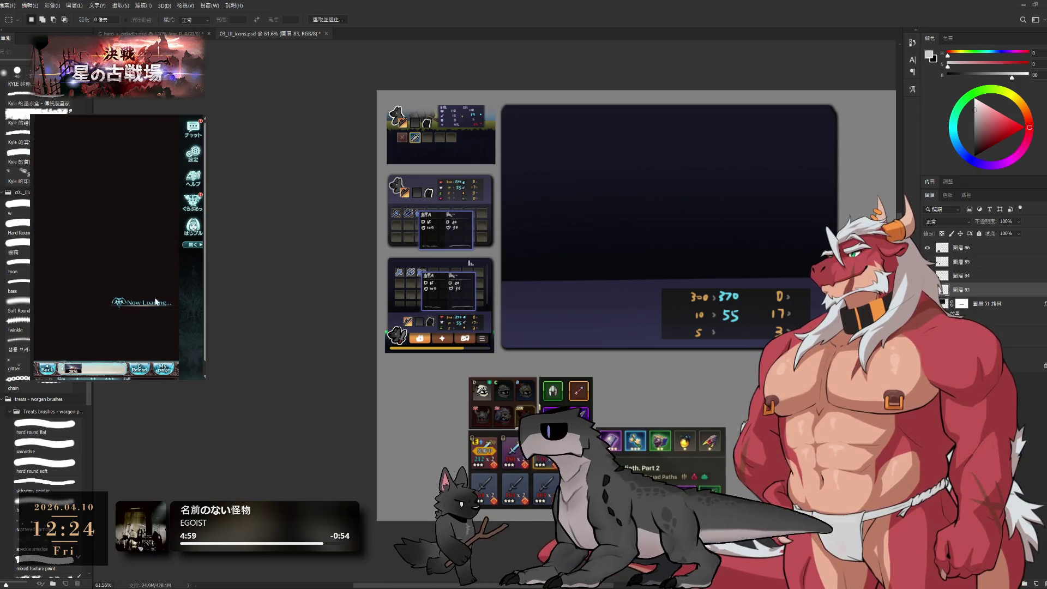
{"action": "left_click", "coordinate": [139, 342]}
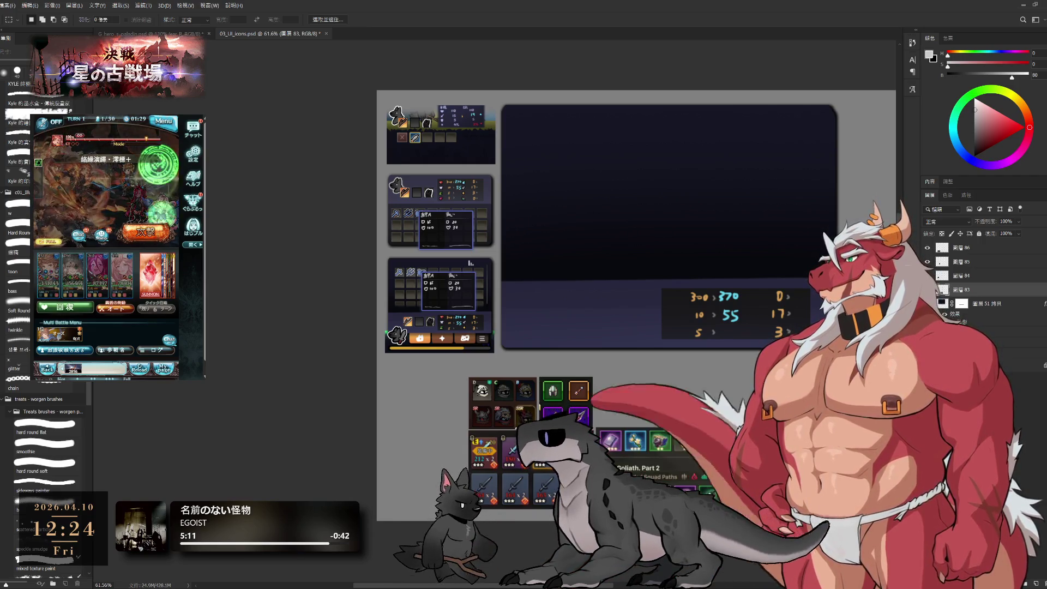
Zoom in on the dark placeholder box and marquee a square area inside it.
{"action": "scroll", "coordinate": [589, 486], "scroll_direction": "up", "scroll_amount": 5}
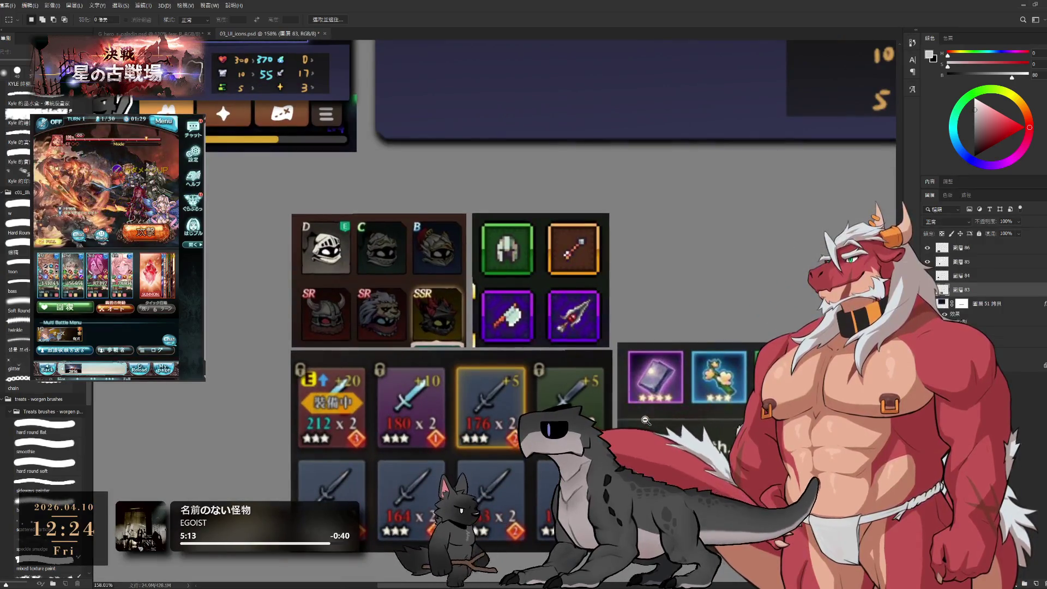
{"action": "scroll", "coordinate": [679, 420], "scroll_direction": "down", "scroll_amount": 2}
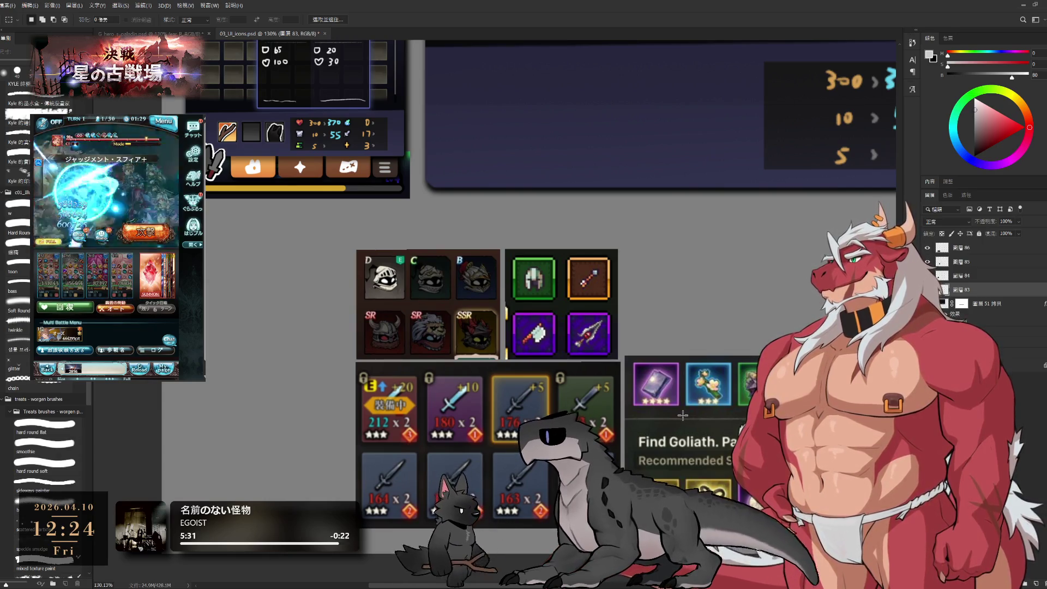
{"action": "scroll", "coordinate": [667, 341], "scroll_direction": "down", "scroll_amount": 3}
{"action": "scroll", "coordinate": [667, 342], "scroll_direction": "down", "scroll_amount": 3}
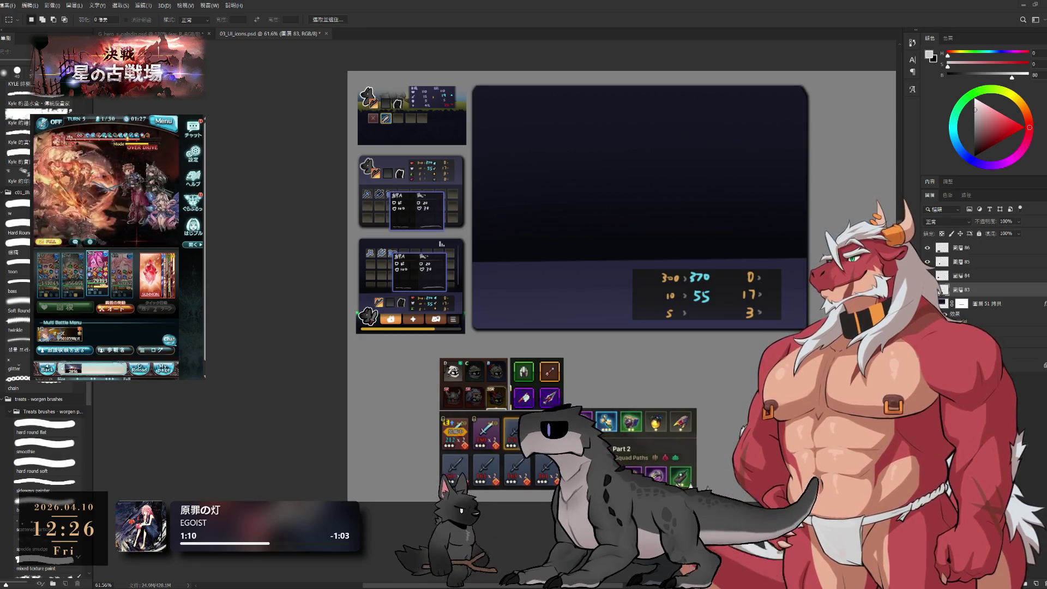
{"action": "scroll", "coordinate": [556, 171], "scroll_direction": "up", "scroll_amount": 3}
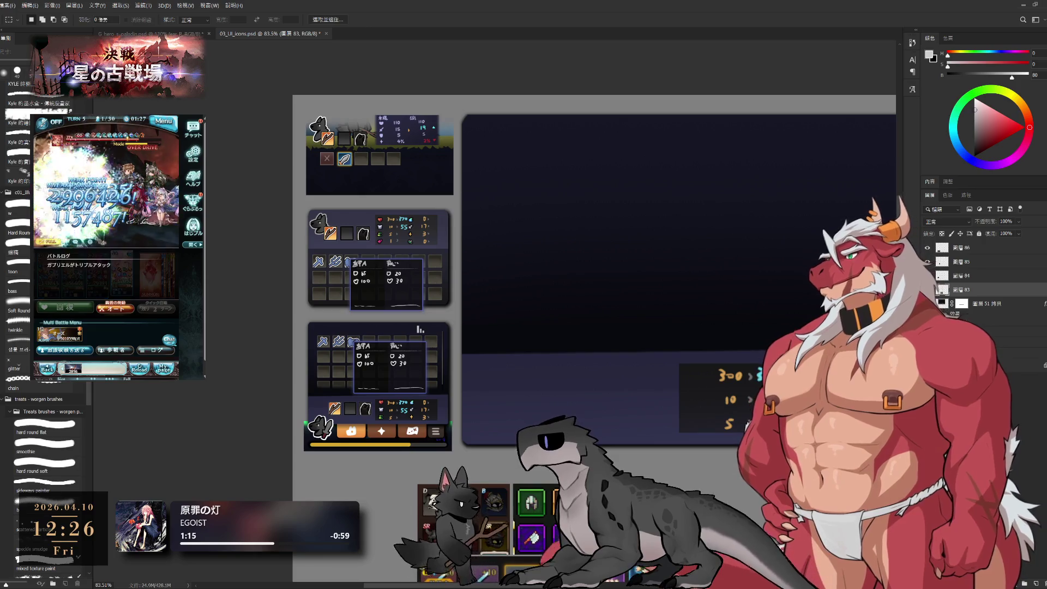
{"action": "mouse_move", "coordinate": [505, 141]}
{"action": "left_mouse_down"}
{"action": "mouse_move", "coordinate": [662, 274]}
{"action": "mouse_move", "coordinate": [635, 251]}
{"action": "left_mouse_up"}
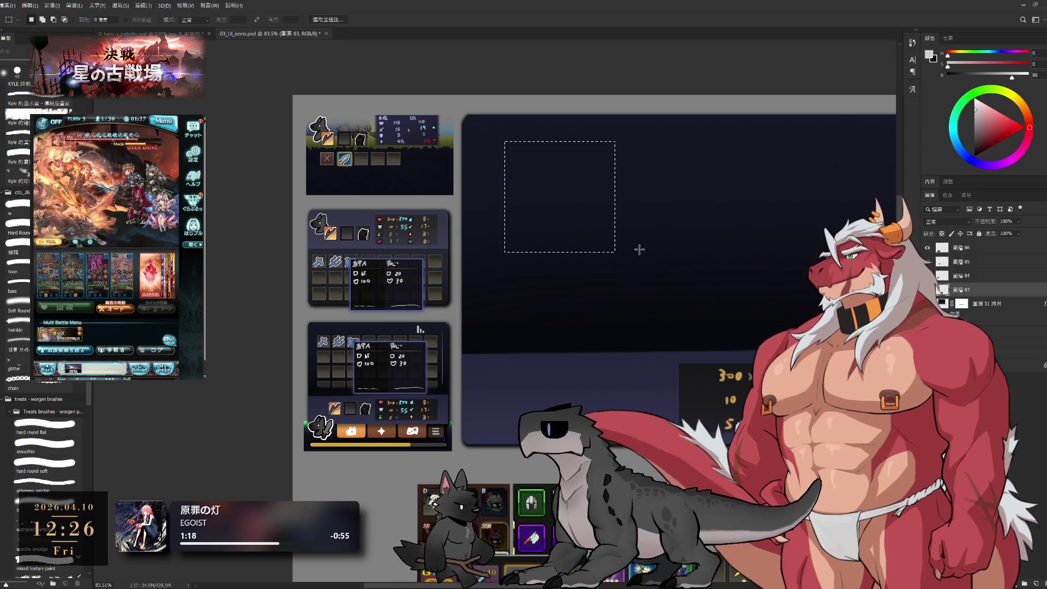
Add a new layer above layer 51 copy and fill the square selection with light grey.
{"action": "left_click", "coordinate": [992, 306]}
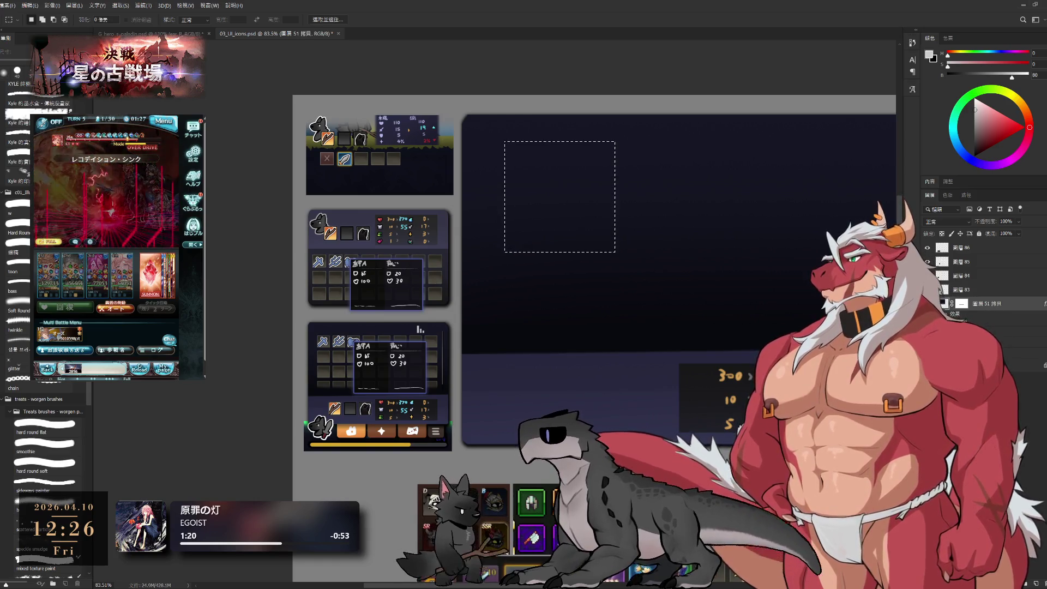
{"action": "left_click", "coordinate": [1036, 582]}
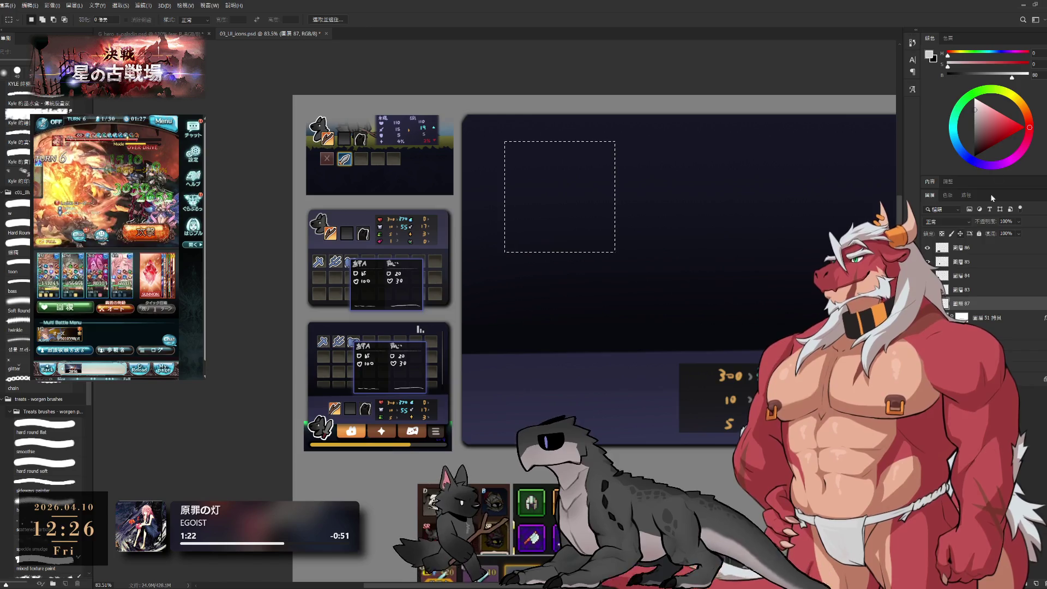
{"action": "key", "text": "alt+BackSpace"}
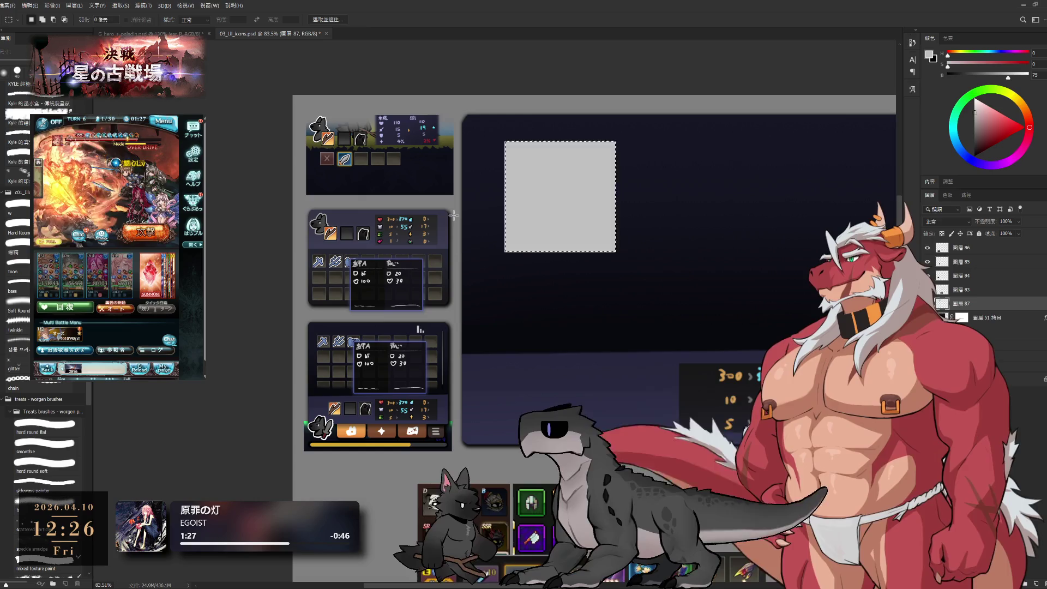
{"action": "key", "text": "ctrl+d"}
Select the Brush tool and pan the view across the board.
{"action": "key", "text": "b"}
{"action": "left_click_drag", "start_coordinate": [603, 208], "coordinate": [624, 242]}
{"action": "scroll", "coordinate": [655, 208], "scroll_direction": "up", "scroll_amount": 2}
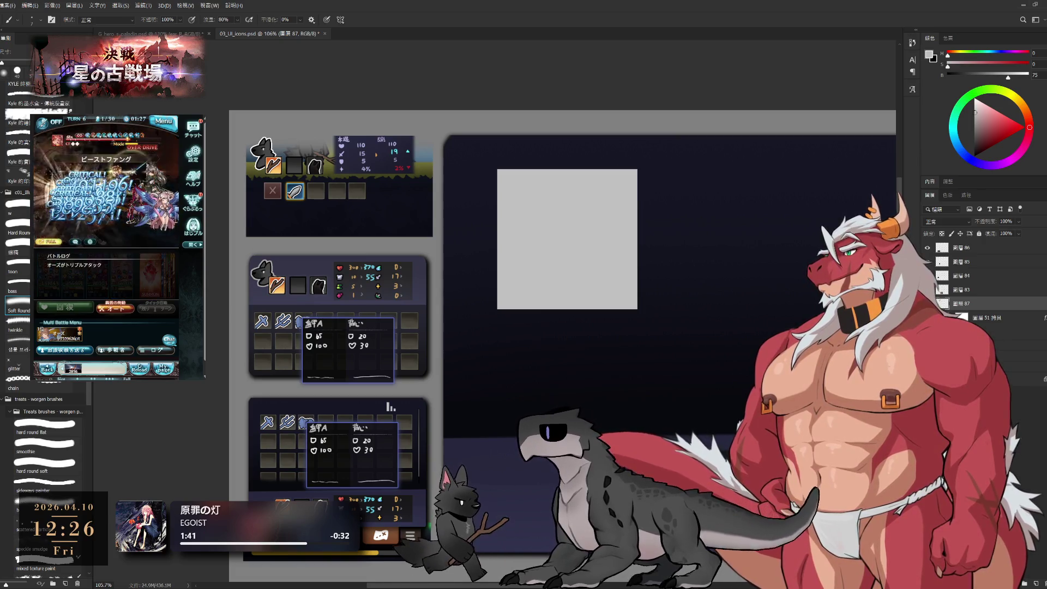
Shrink the grey square to about 87% and refill it with a darker grey (B 32).
{"action": "key", "text": "ctrl+t"}
{"action": "left_click_drag", "start_coordinate": [638, 309], "coordinate": [620, 288]}
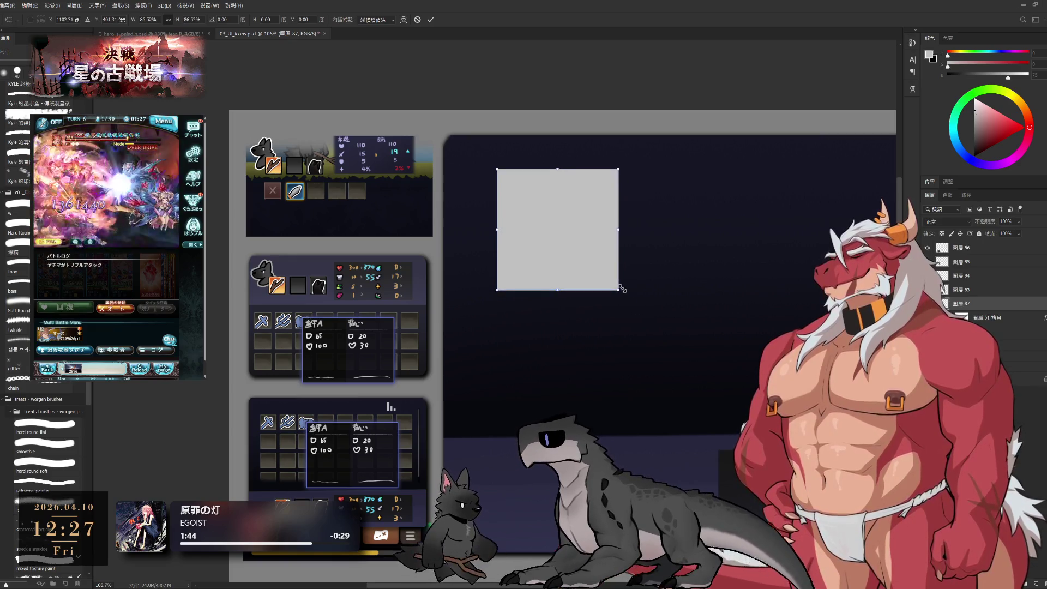
{"action": "key", "text": "Return"}
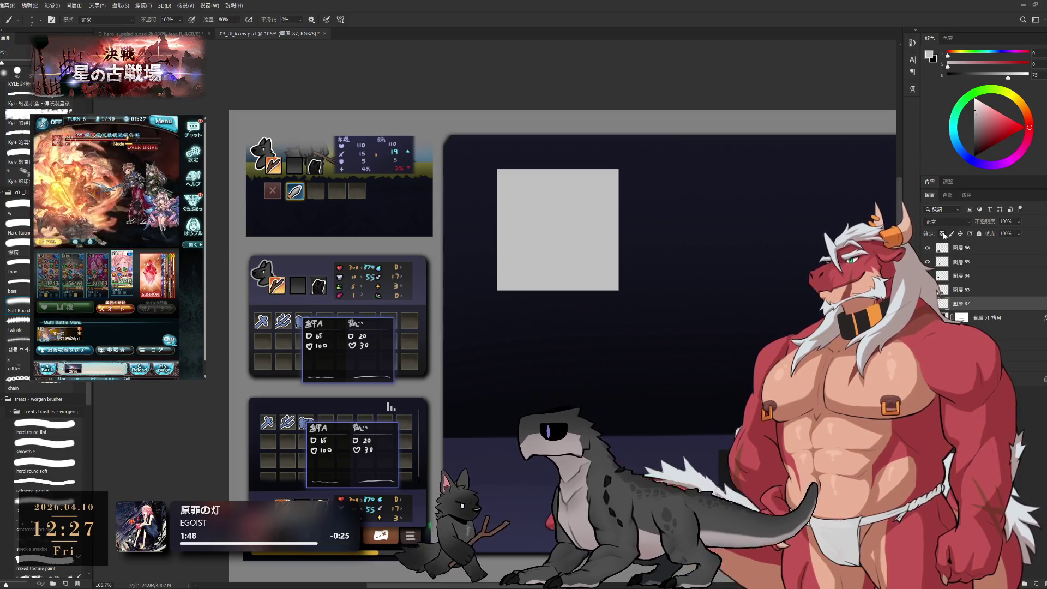
{"action": "left_click", "coordinate": [974, 76]}
{"action": "key", "text": "alt+shift+BackSpace"}
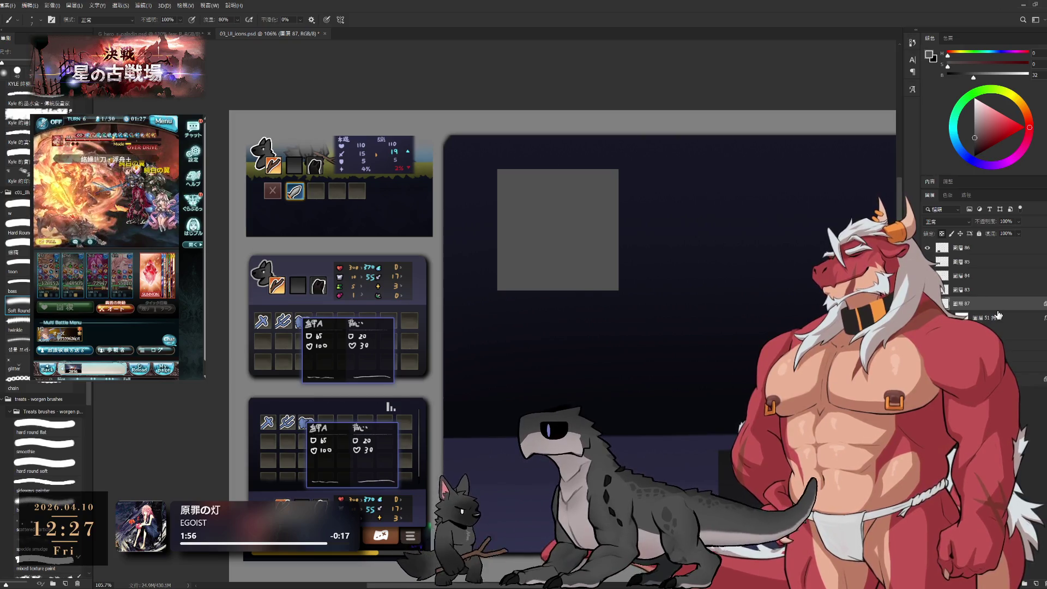
Reselect the grey square's layer while switching between the Hand and Brush tools.
{"action": "left_click", "coordinate": [976, 317]}
{"action": "key", "text": "h"}
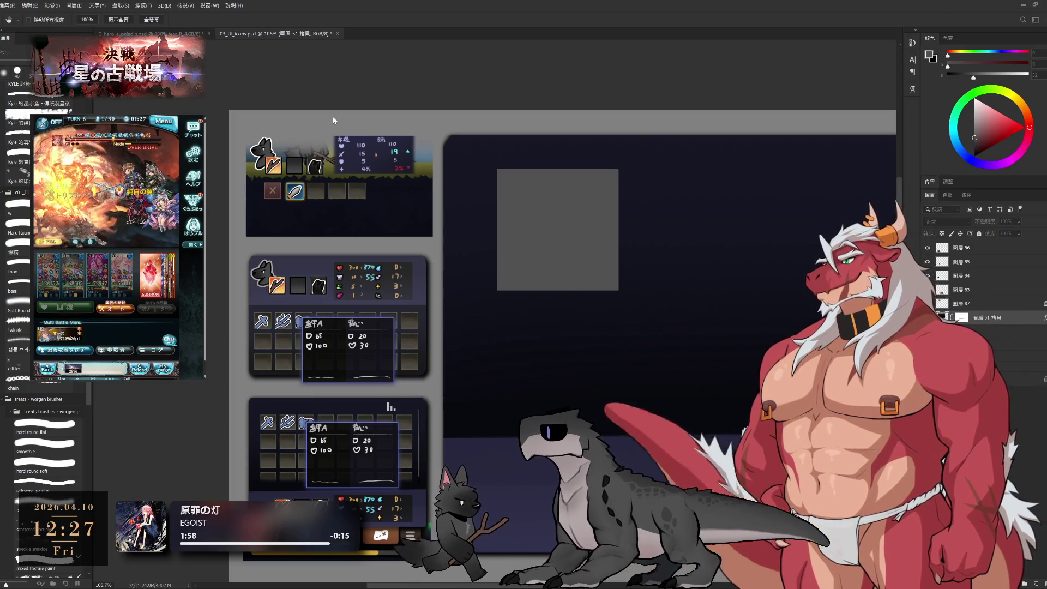
{"action": "key", "text": "b"}
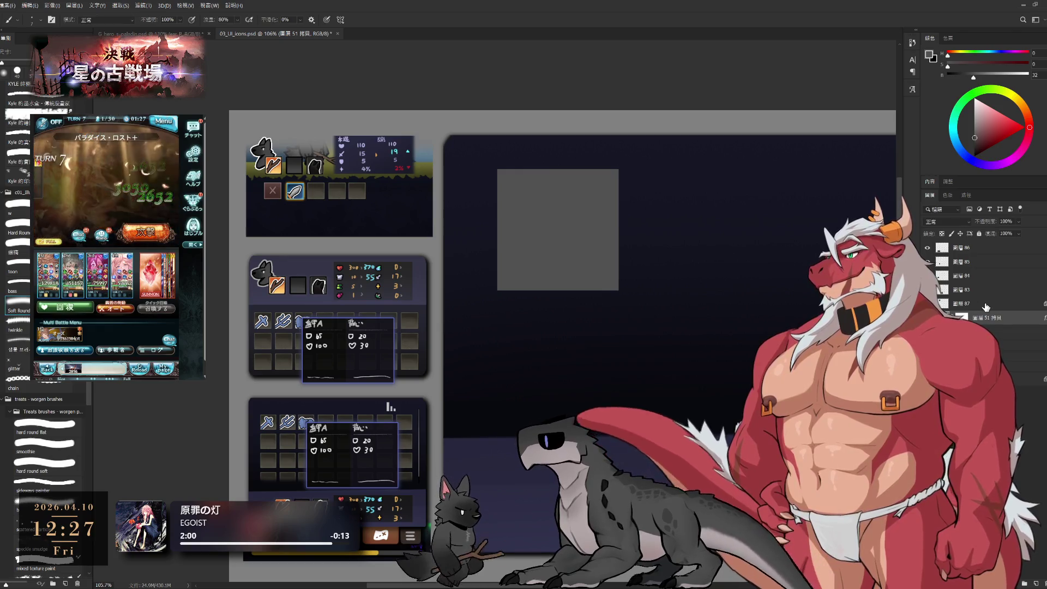
{"action": "left_click", "coordinate": [986, 305]}
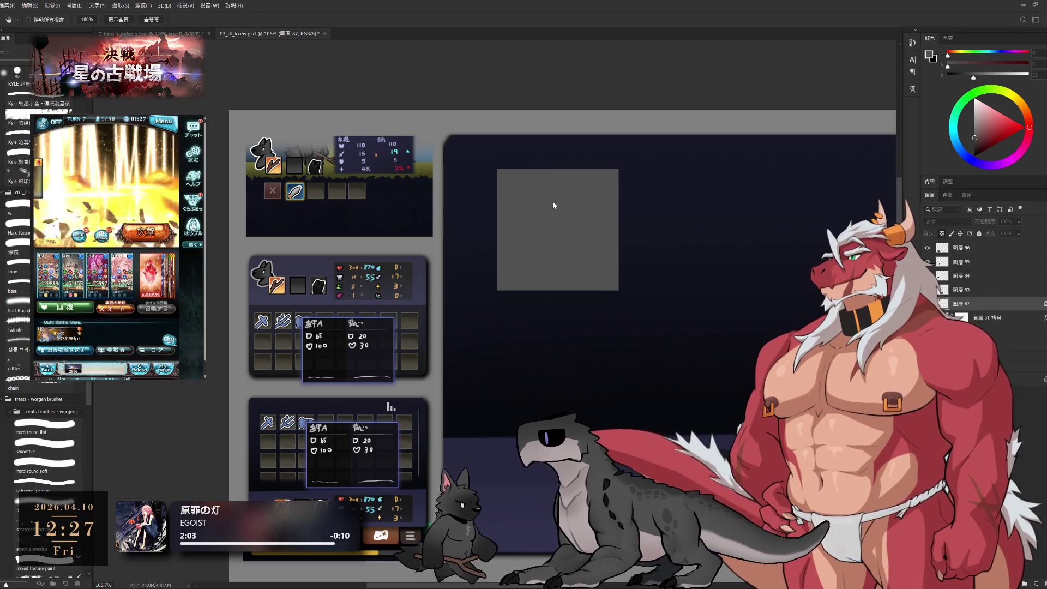
{"action": "key", "text": "h"}
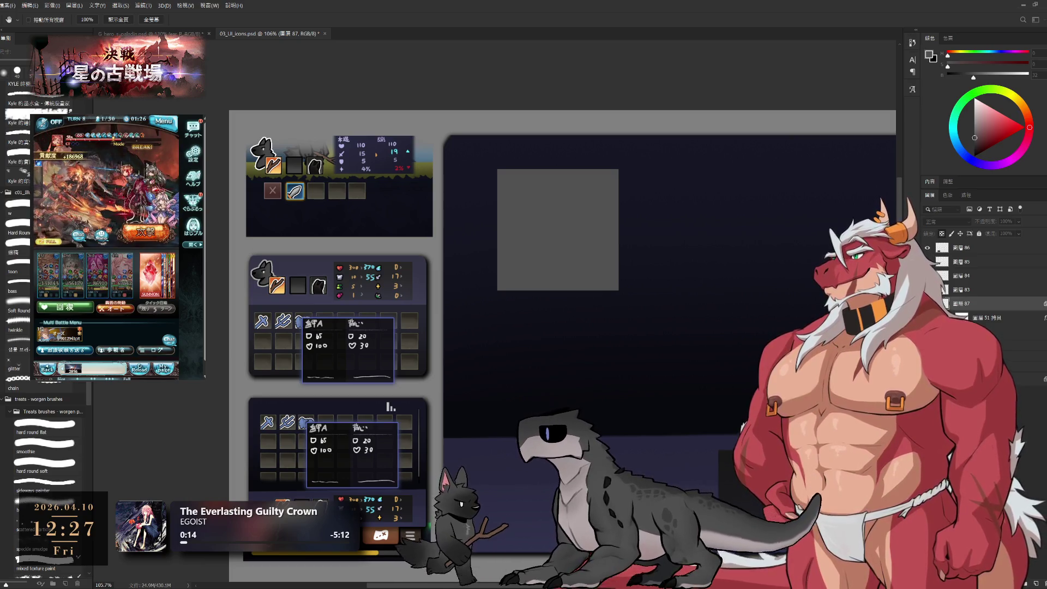
{"action": "key", "text": "v"}
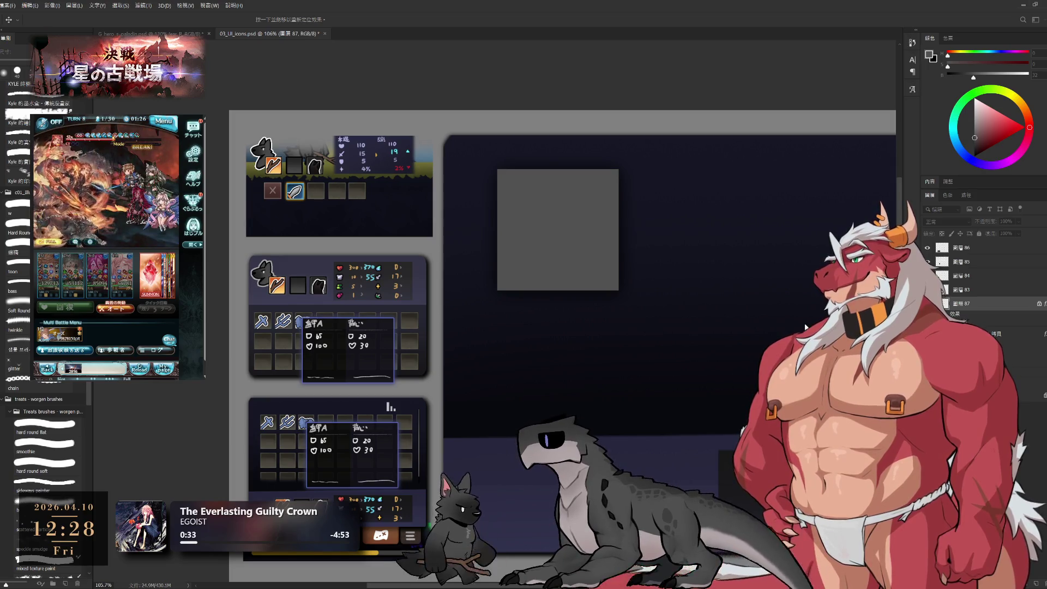
{"action": "key", "text": "b"}
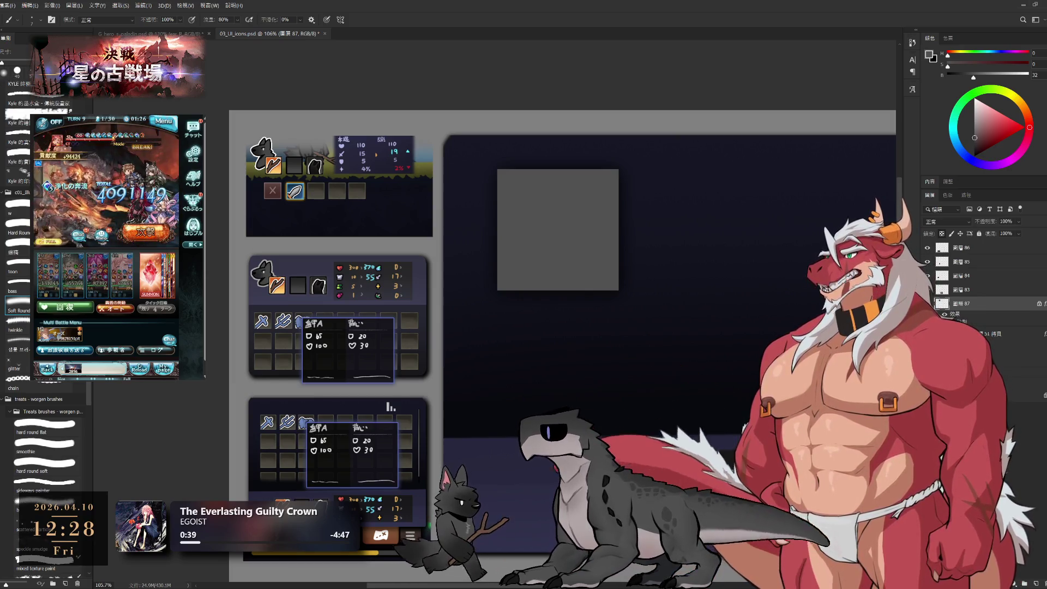
{"action": "key", "text": "u"}
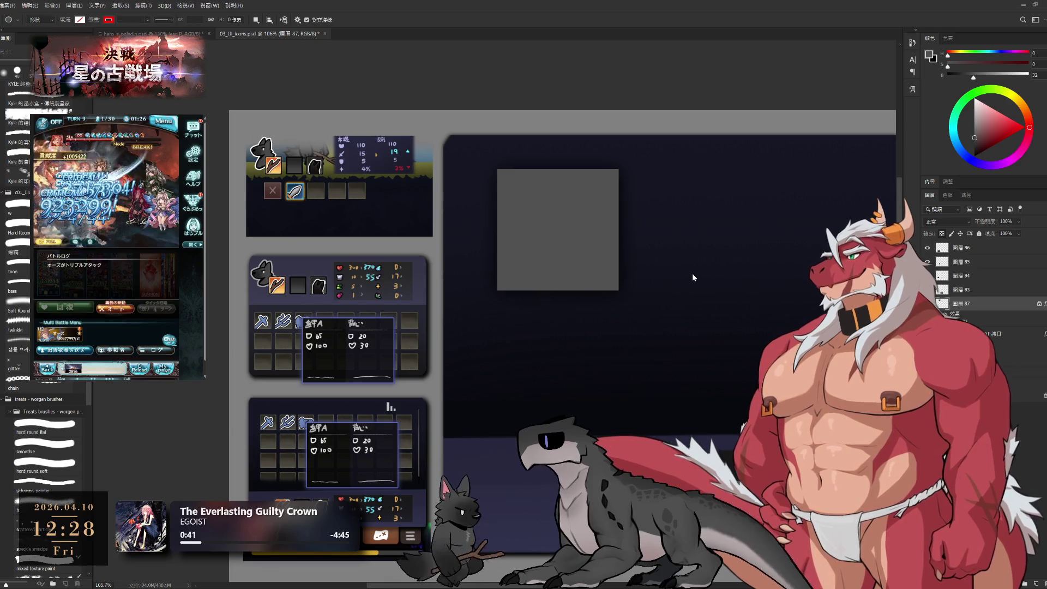
Draw a rounded square right of the grey square with all corner radii at 22 px.
{"action": "key", "text": "shift+u"}
{"action": "left_click_drag", "start_coordinate": [640, 172], "coordinate": [796, 329]}
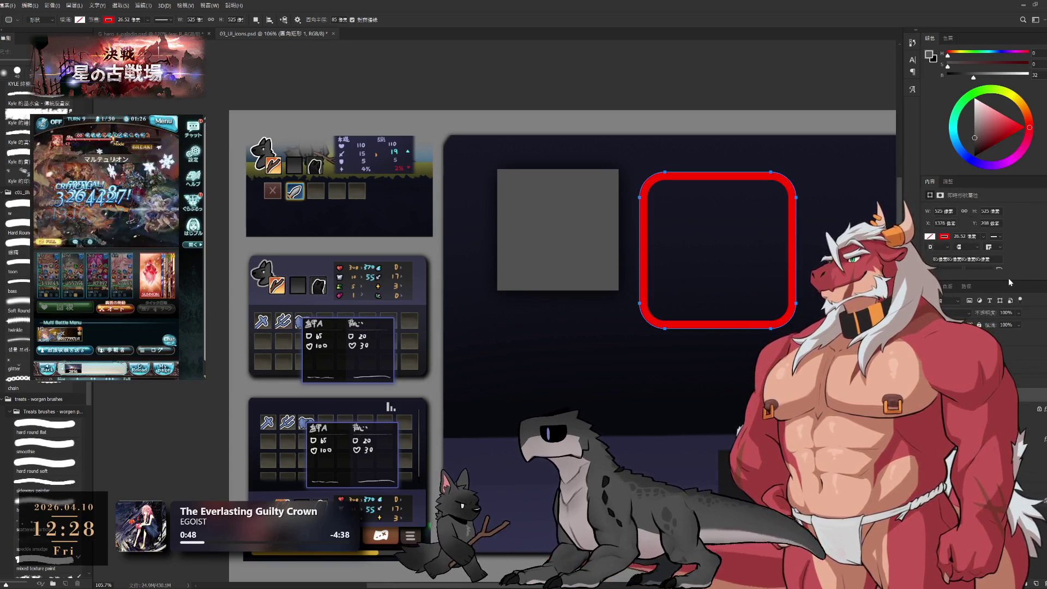
{"action": "scroll", "coordinate": [982, 245], "scroll_direction": "down", "scroll_amount": 1}
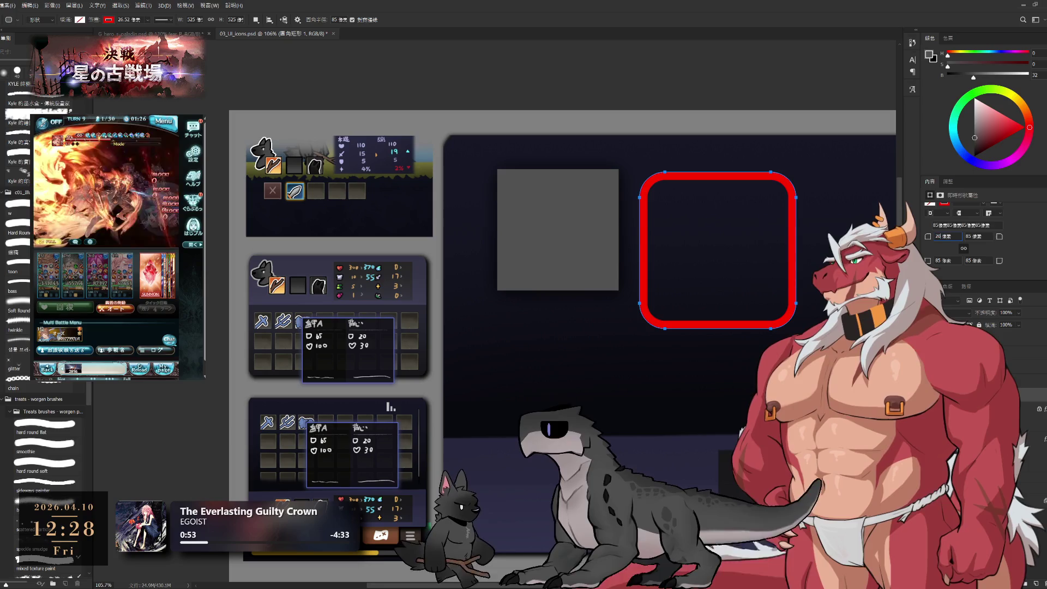
{"action": "type", "text": "20"}
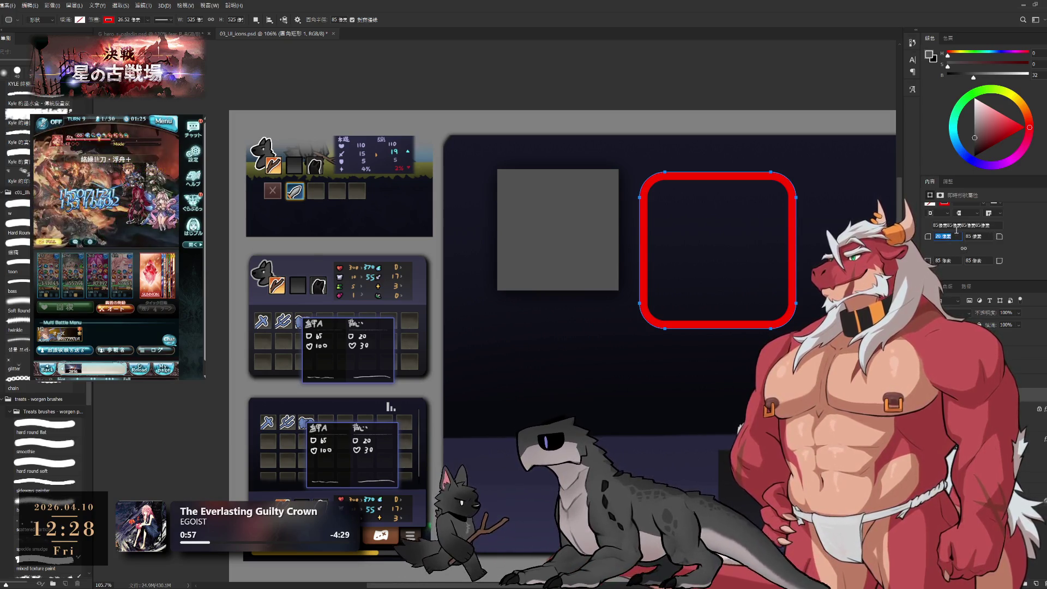
{"action": "key", "text": "Up"}
{"action": "key", "text": "Up"}
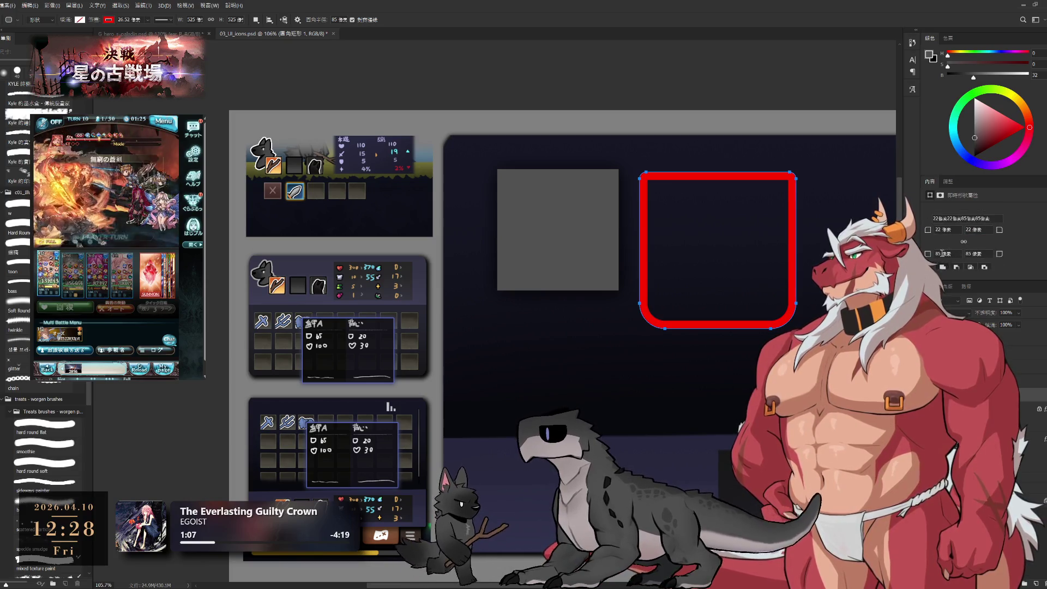
{"action": "type", "text": "22"}
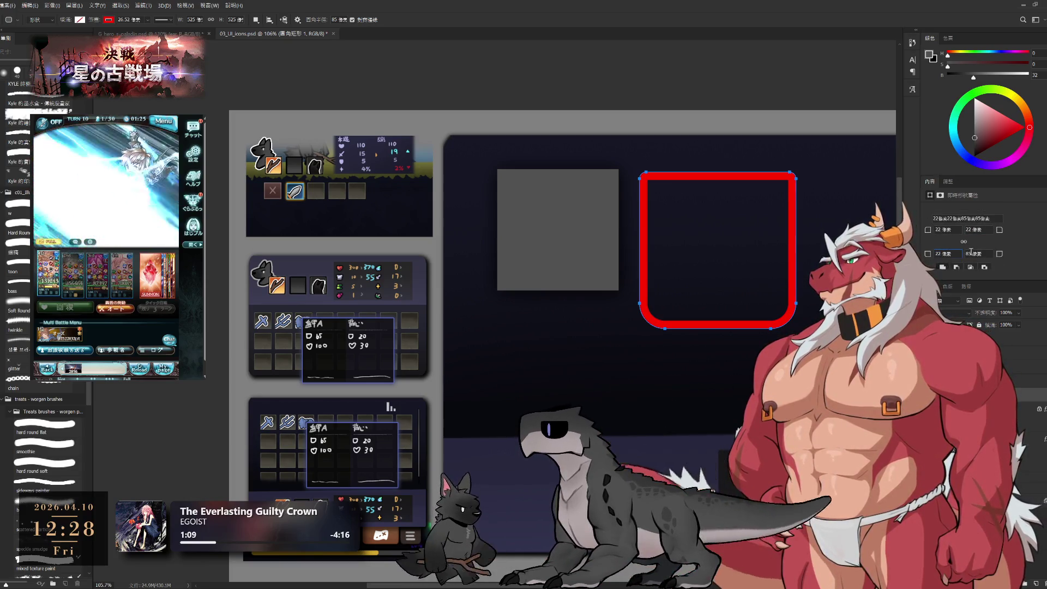
{"action": "key", "text": "Return"}
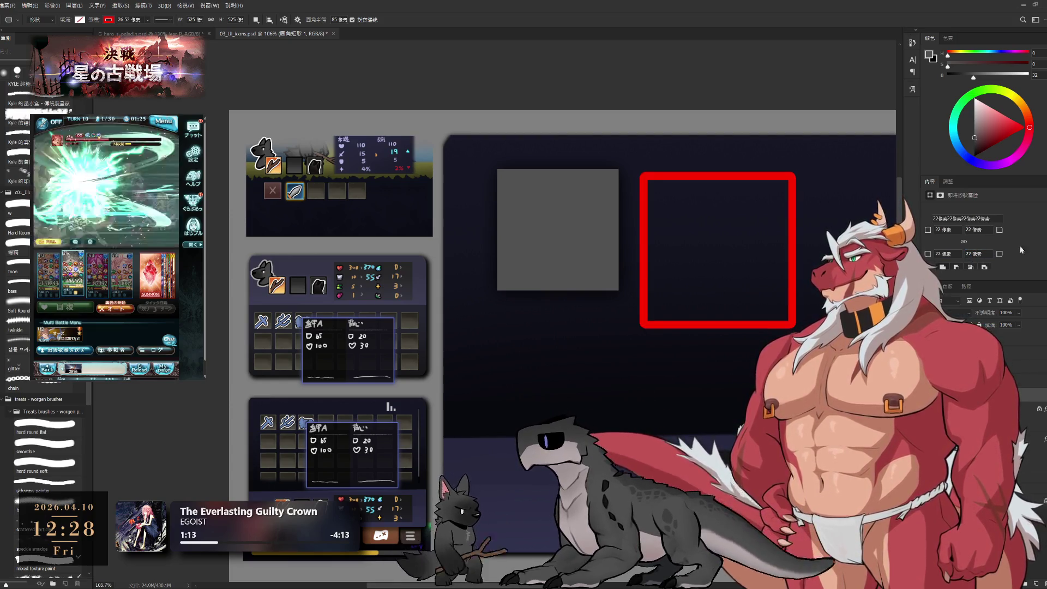
Remove the rounded square's red outline and fill it with dark grey.
{"action": "scroll", "coordinate": [1026, 241], "scroll_direction": "up", "scroll_amount": 2}
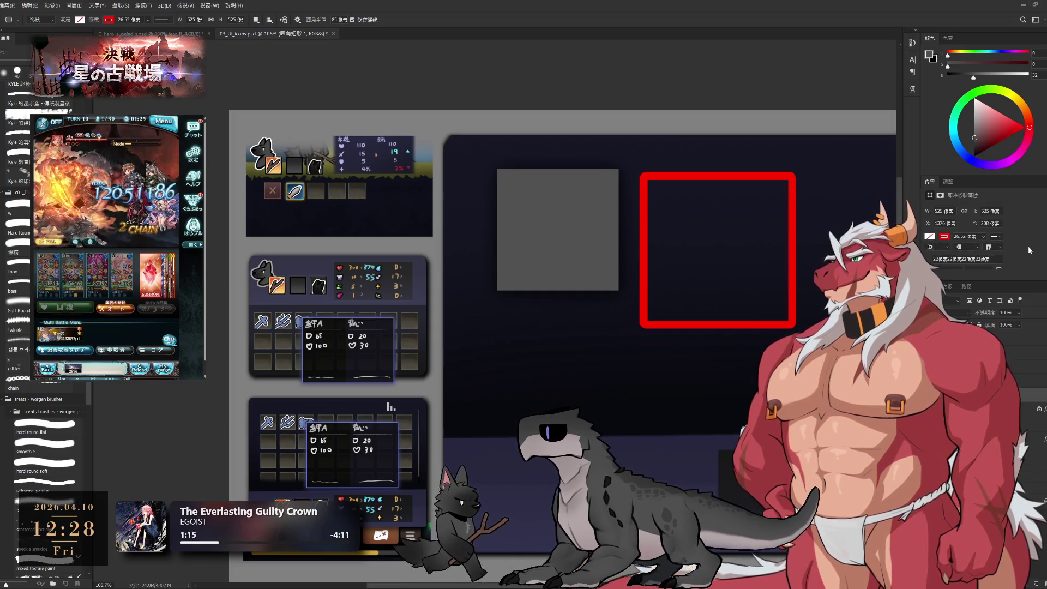
{"action": "left_click", "coordinate": [934, 236]}
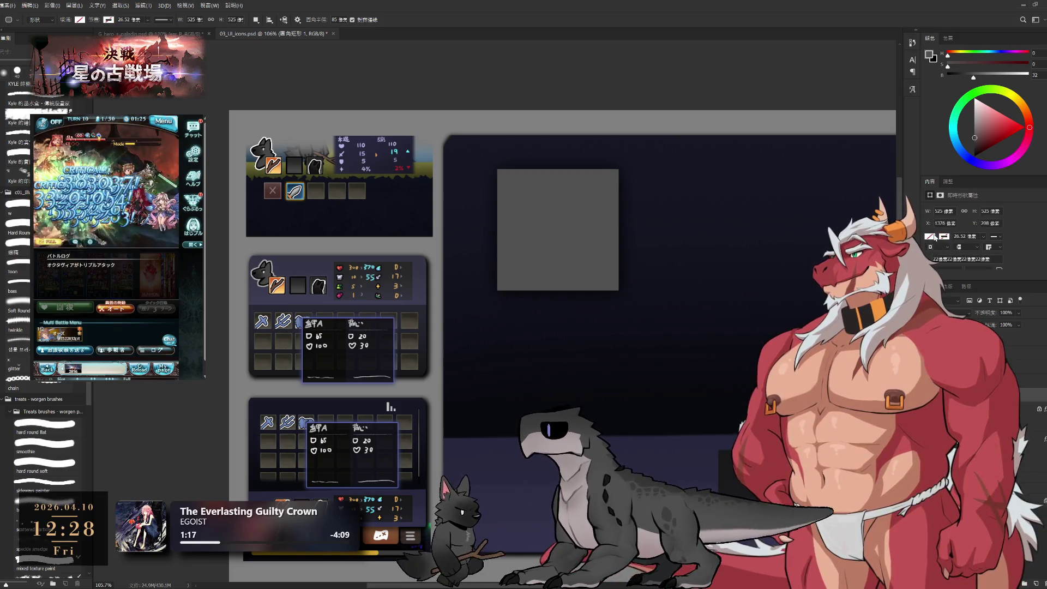
{"action": "key", "text": "alt+BackSpace"}
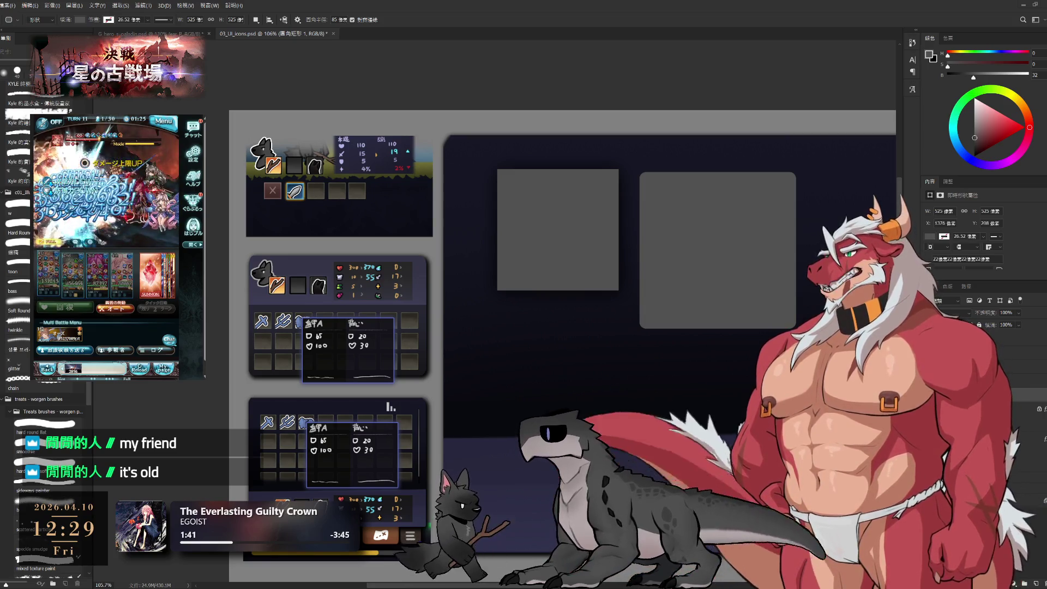
Delete and restore the rounded square, then pan the board view slightly left.
{"action": "key", "text": "Delete"}
{"action": "key", "text": "ctrl+z"}
{"action": "key", "text": "h"}
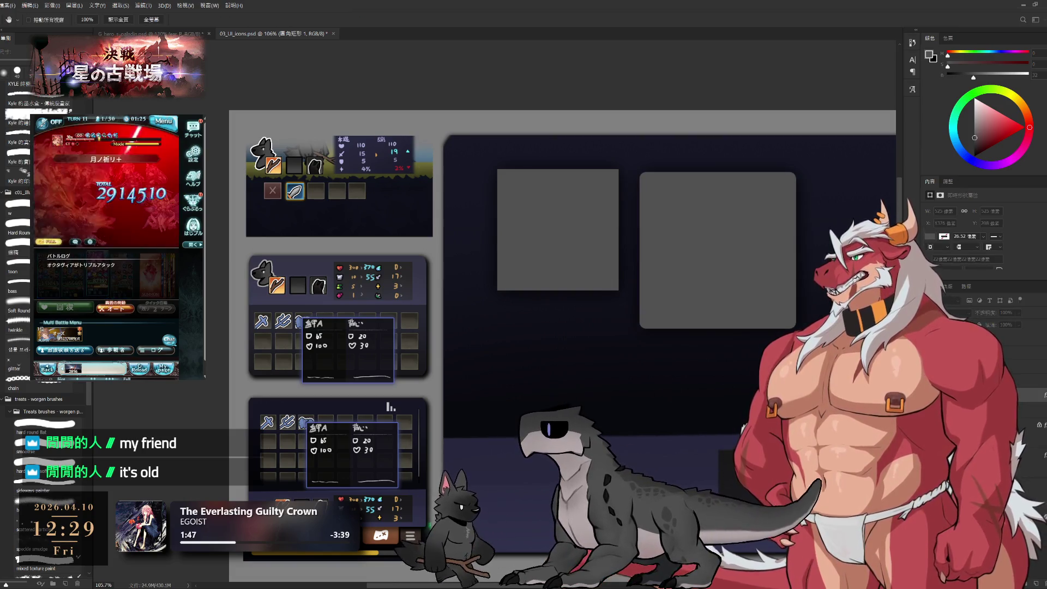
{"action": "key", "text": "u"}
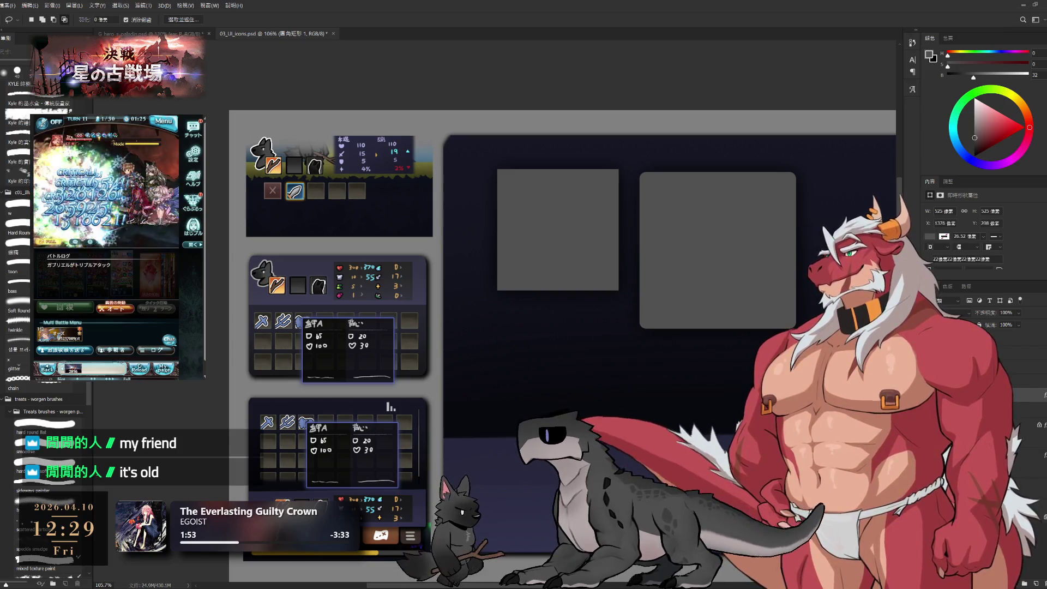
{"action": "left_click_drag", "start_coordinate": [716, 320], "coordinate": [689, 331]}
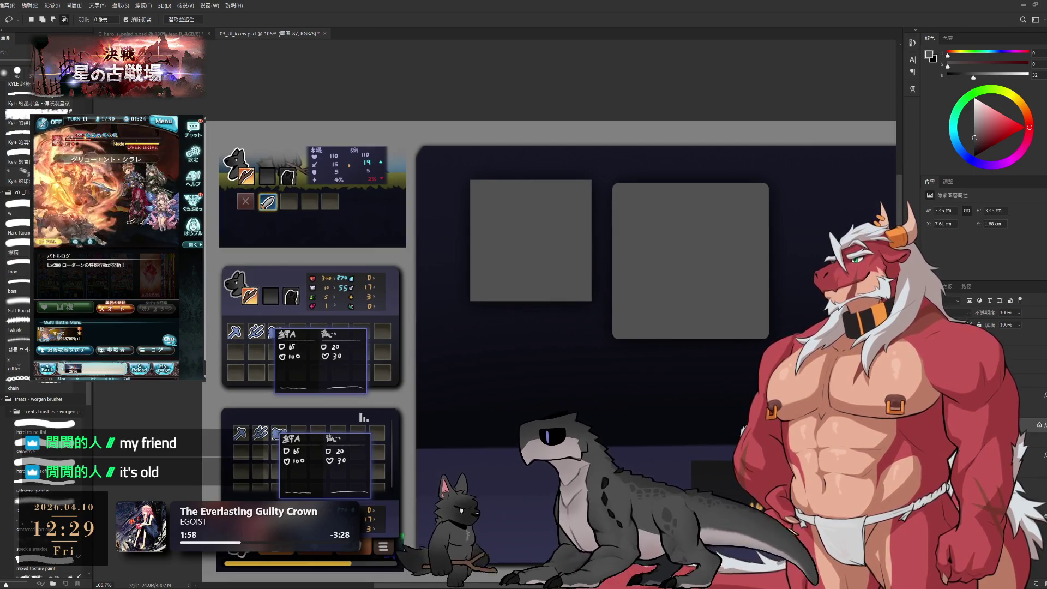
{"action": "key", "text": "Delete"}
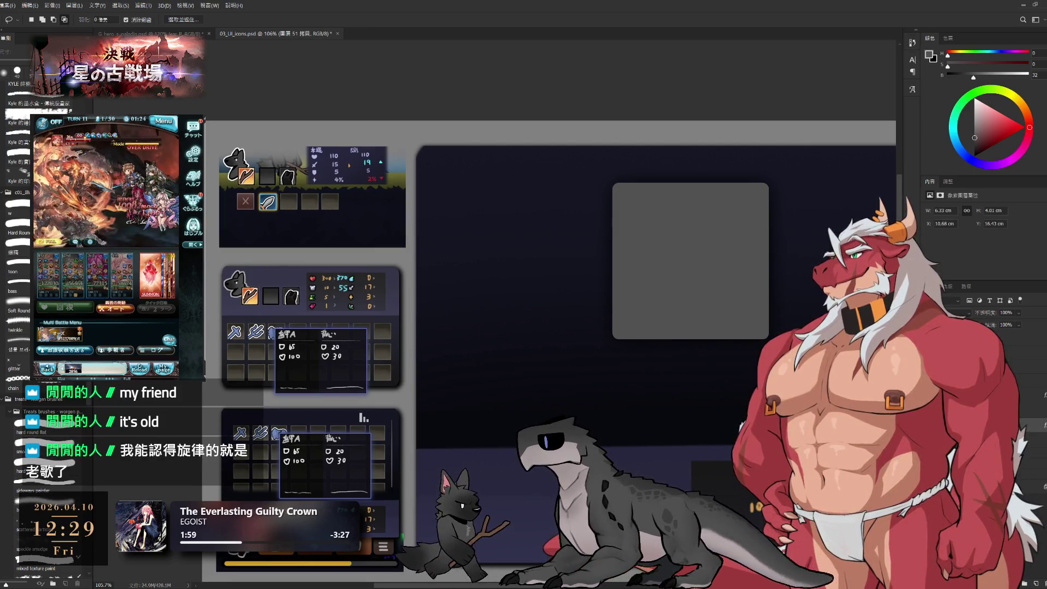
{"action": "left_click_drag", "start_coordinate": [689, 331], "coordinate": [733, 321]}
{"action": "mouse_move", "coordinate": [791, 264]}
{"action": "left_mouse_down"}
{"action": "mouse_move", "coordinate": [647, 256]}
{"action": "mouse_move", "coordinate": [672, 258]}
{"action": "left_mouse_up"}
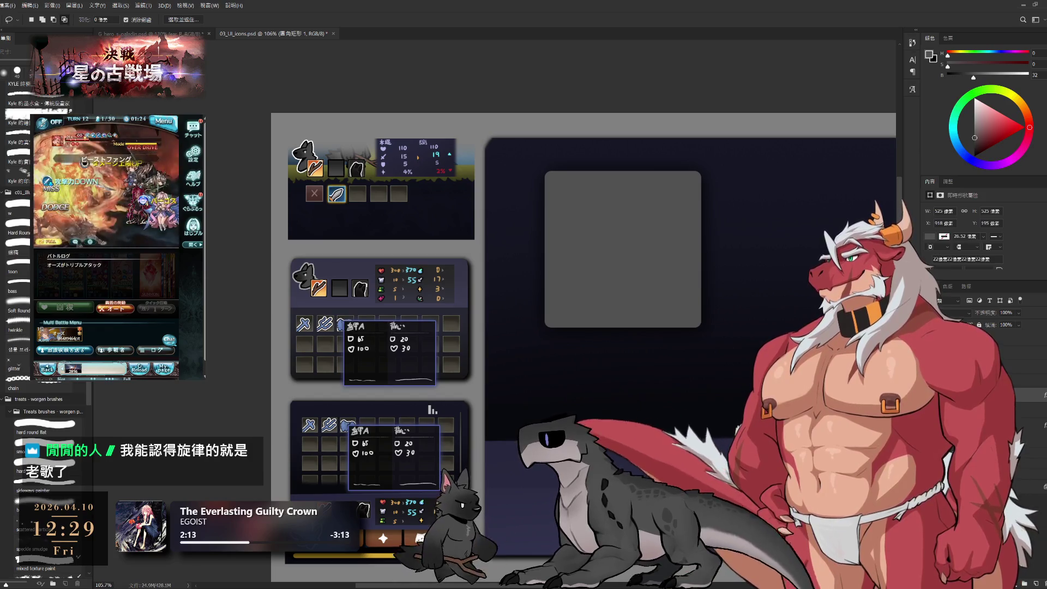
{"action": "key", "text": "h"}
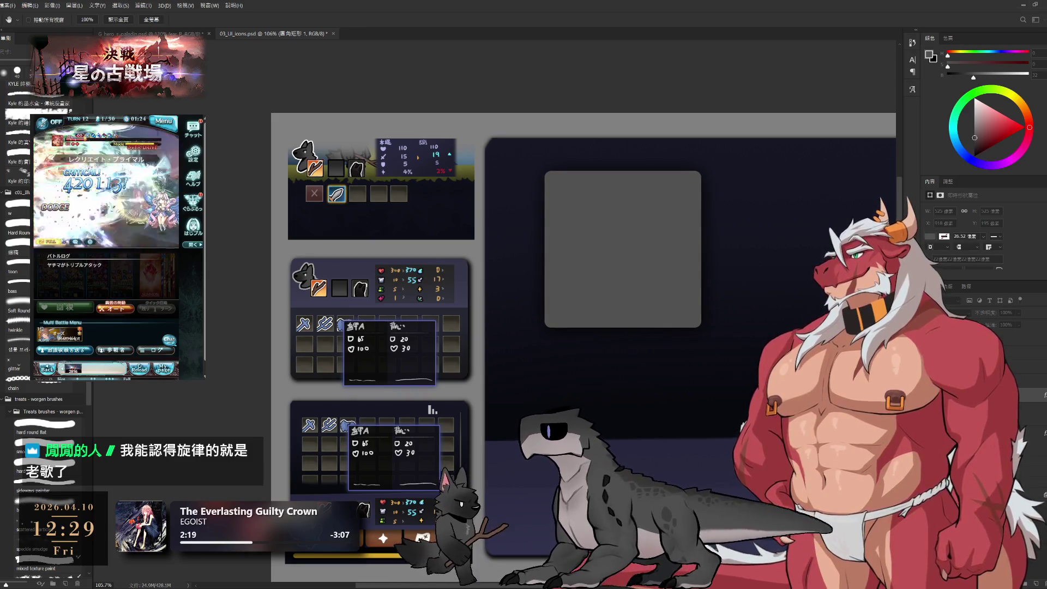
{"action": "key", "text": "i"}
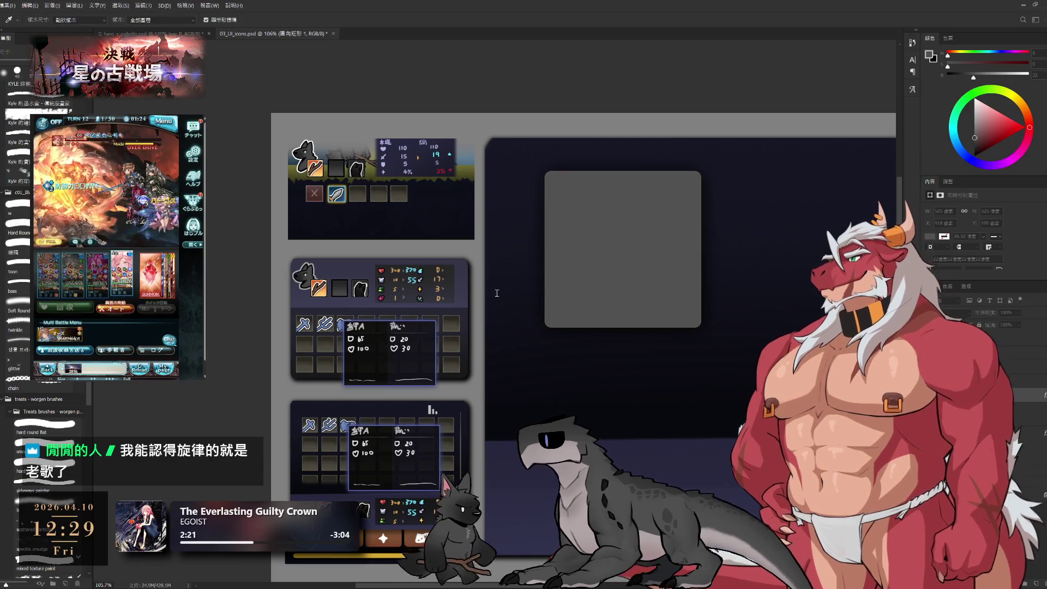
Add a Stroke and a light-to-black Gradient Overlay style to 圓角矩形 1.
{"action": "key", "text": "h"}
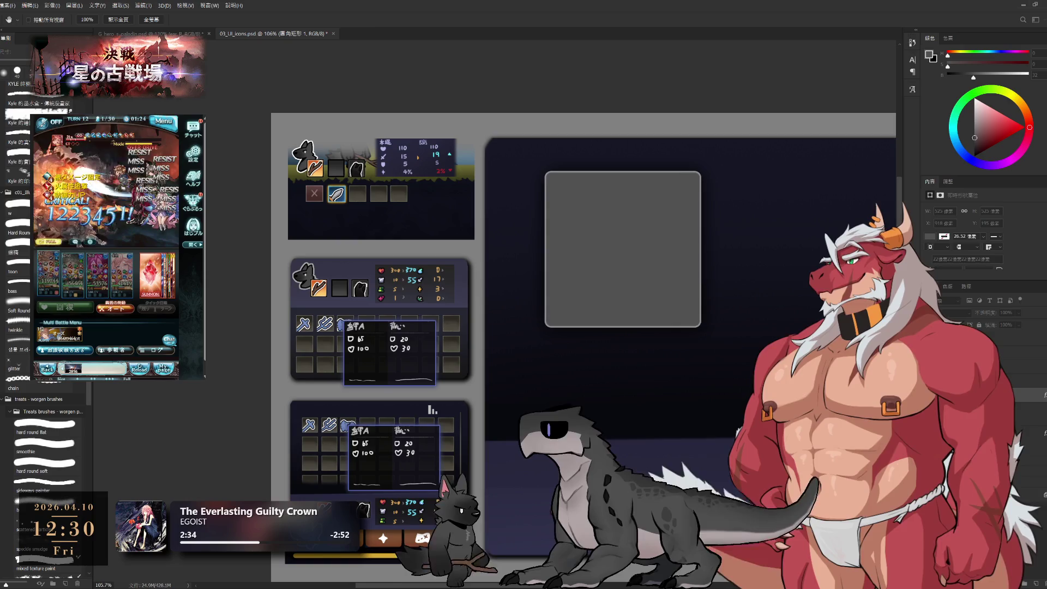
{"action": "key", "text": "l"}
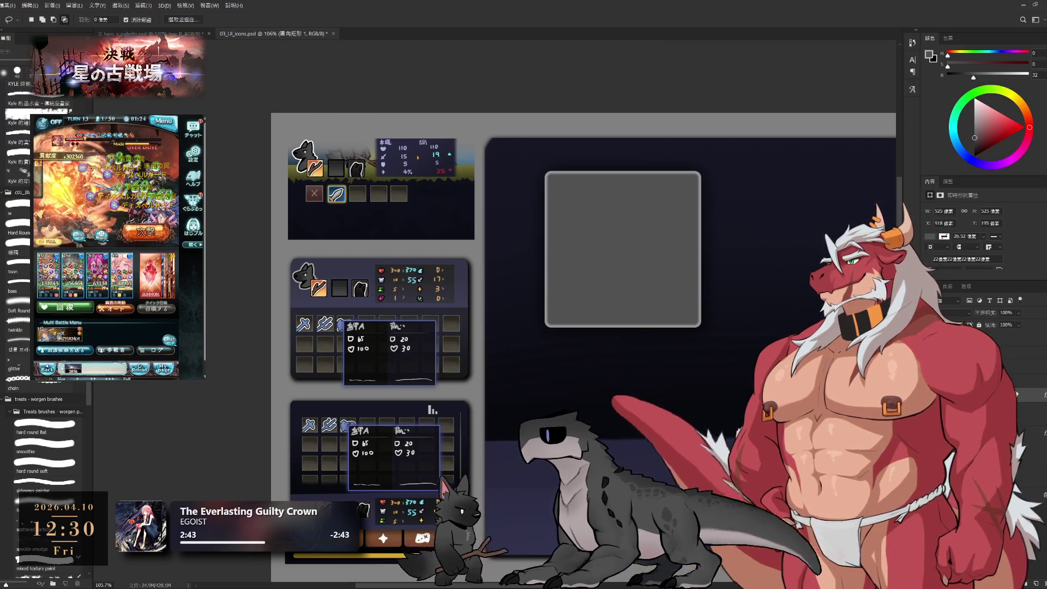
{"action": "key", "text": "h"}
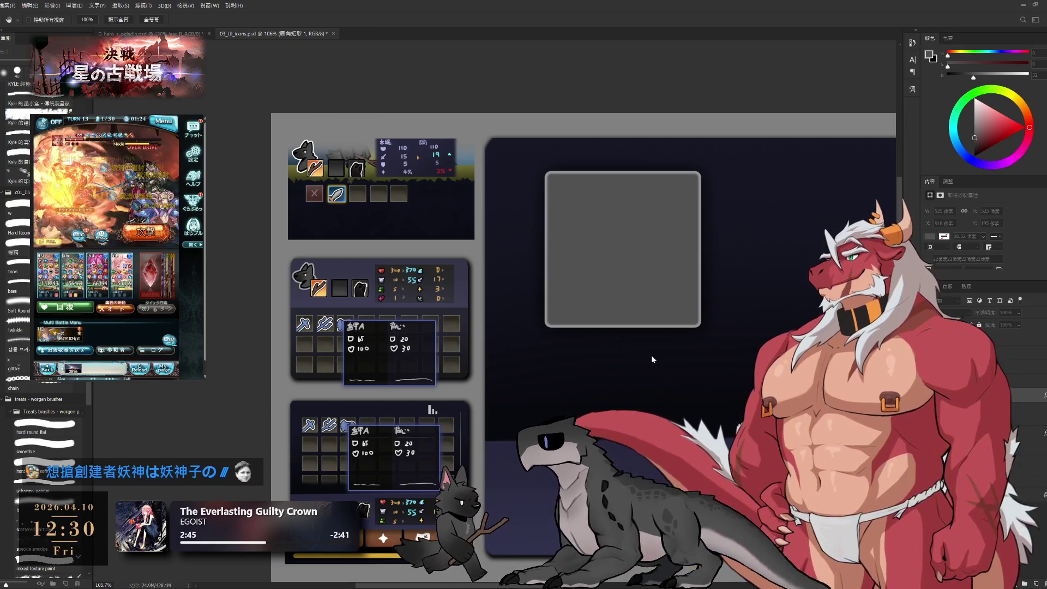
{"action": "key", "text": "v"}
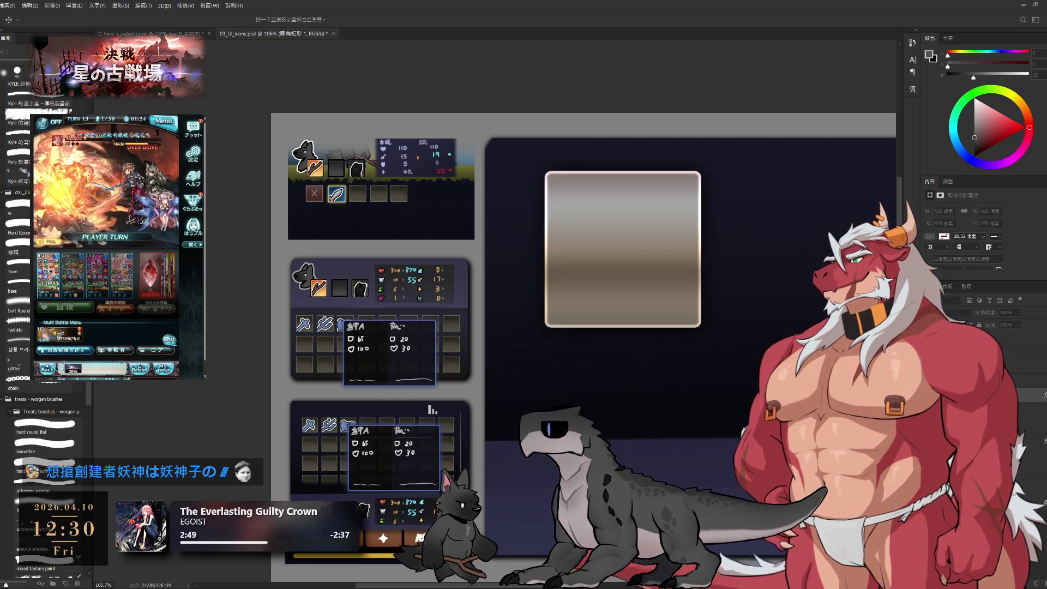
{"action": "key", "text": "i"}
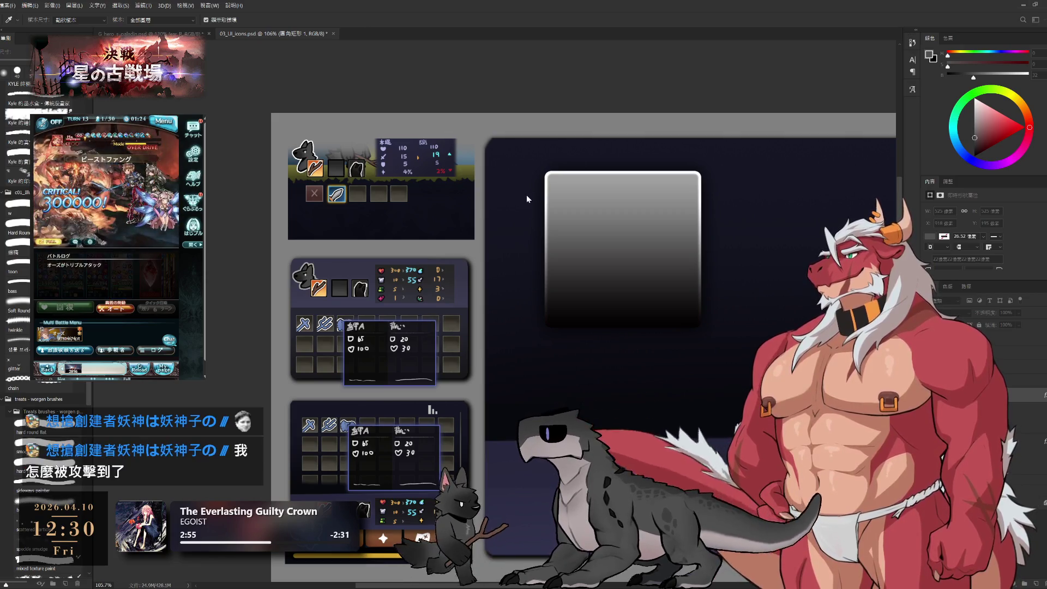
{"action": "key", "text": "v"}
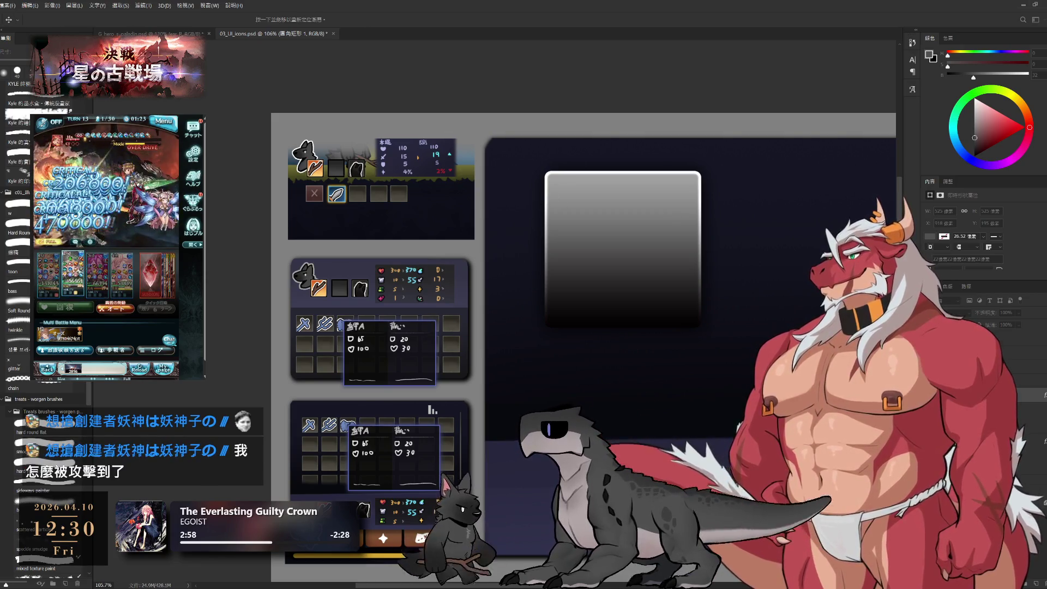
Compare gradient variants and keep the dark-top, light-bottom gradient on the box.
{"action": "key", "text": "ctrl+z"}
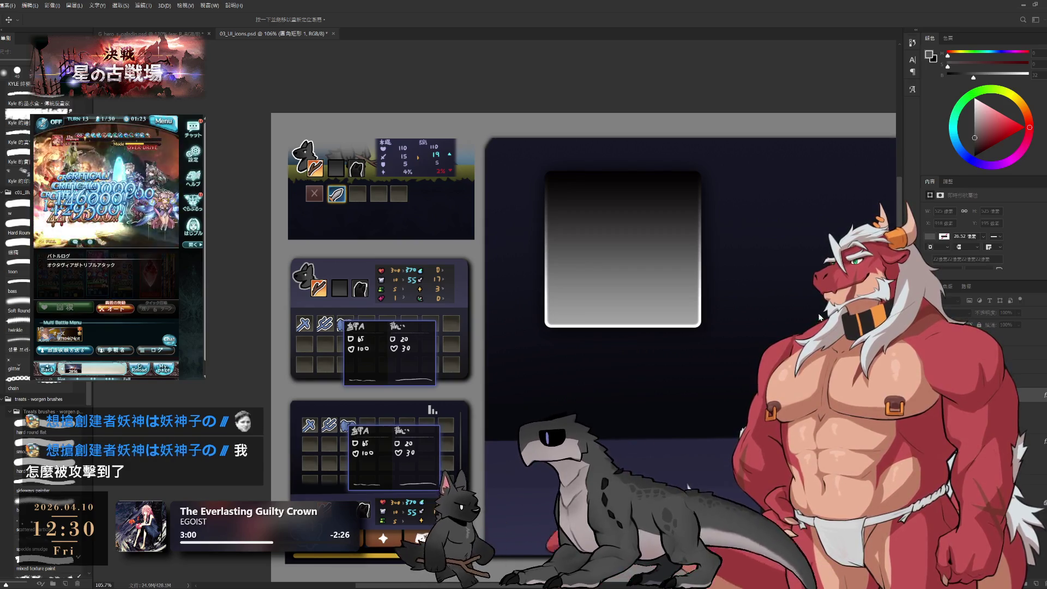
{"action": "key", "text": "ctrl+z"}
{"action": "key", "text": "ctrl+z"}
{"action": "key", "text": "ctrl+z"}
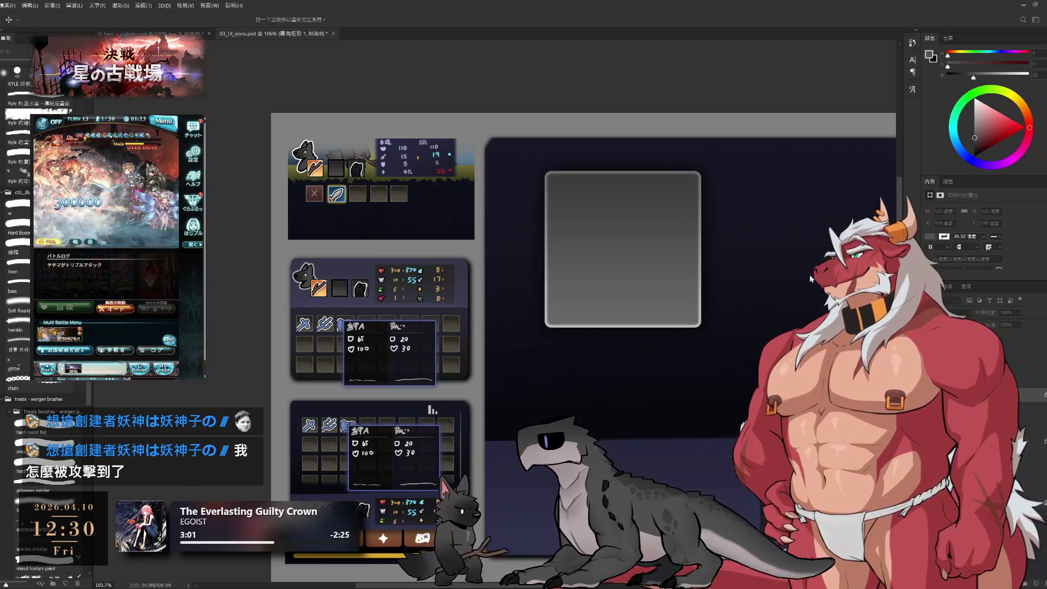
{"action": "key", "text": "ctrl+z"}
{"action": "key", "text": "ctrl+shift+z"}
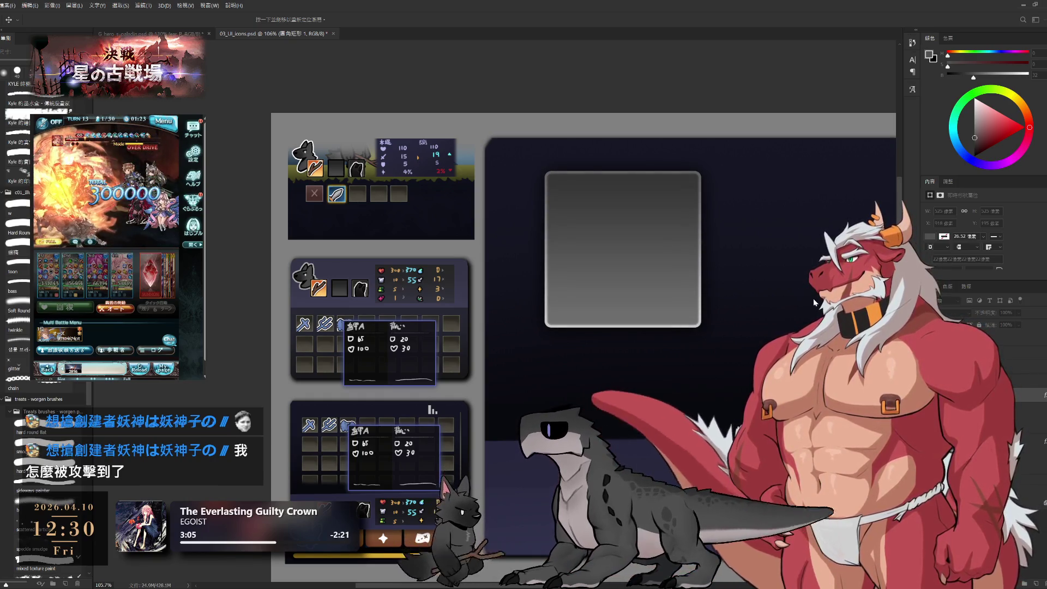
{"action": "key", "text": "ctrl+z"}
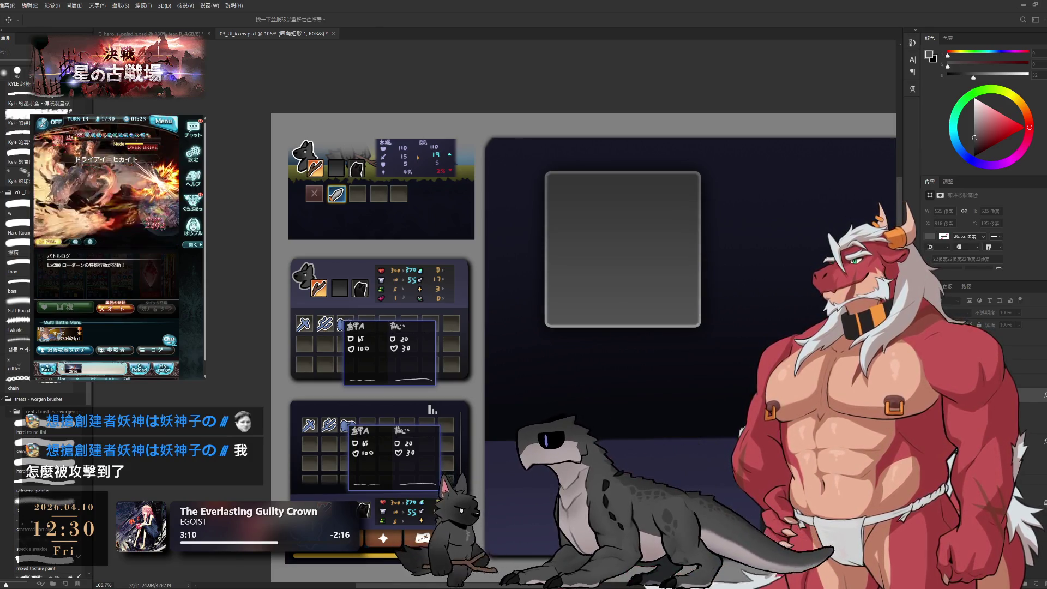
{"action": "key", "text": "ctrl+shift+z"}
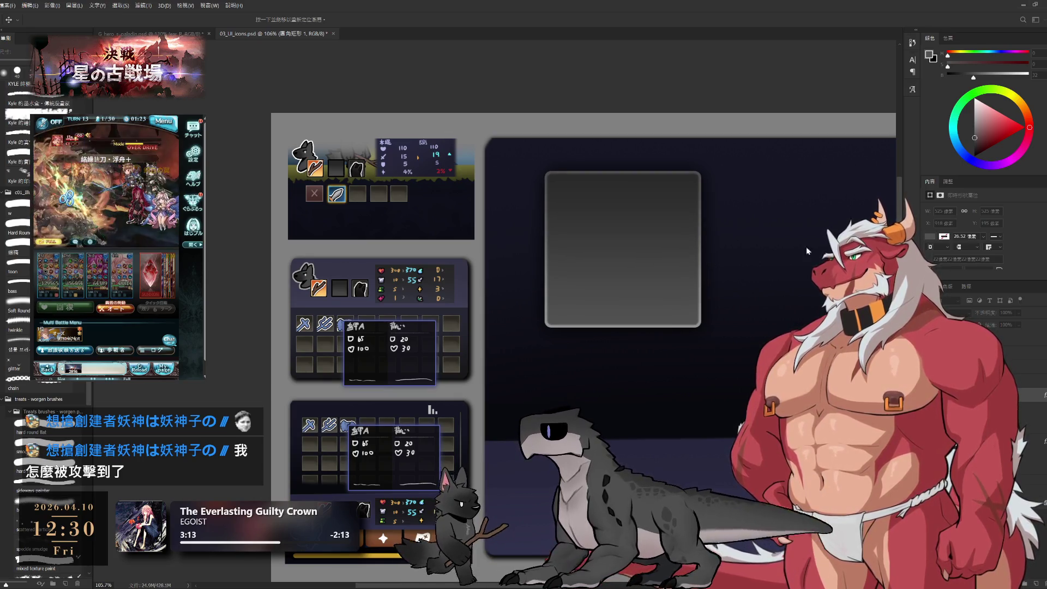
{"action": "left_click", "coordinate": [651, 328]}
{"action": "key", "text": "h"}
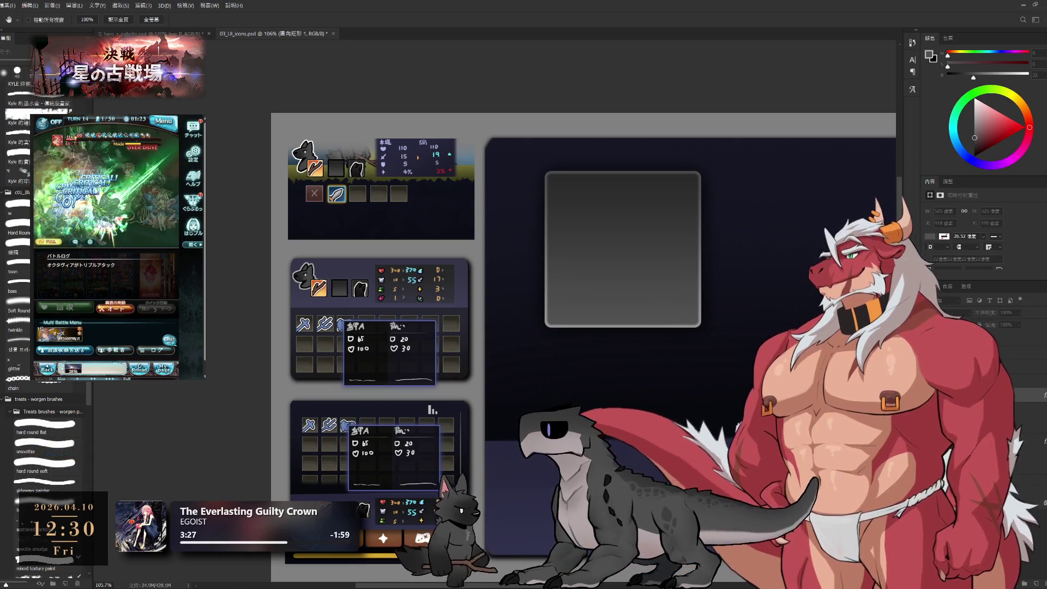
{"action": "key", "text": "v"}
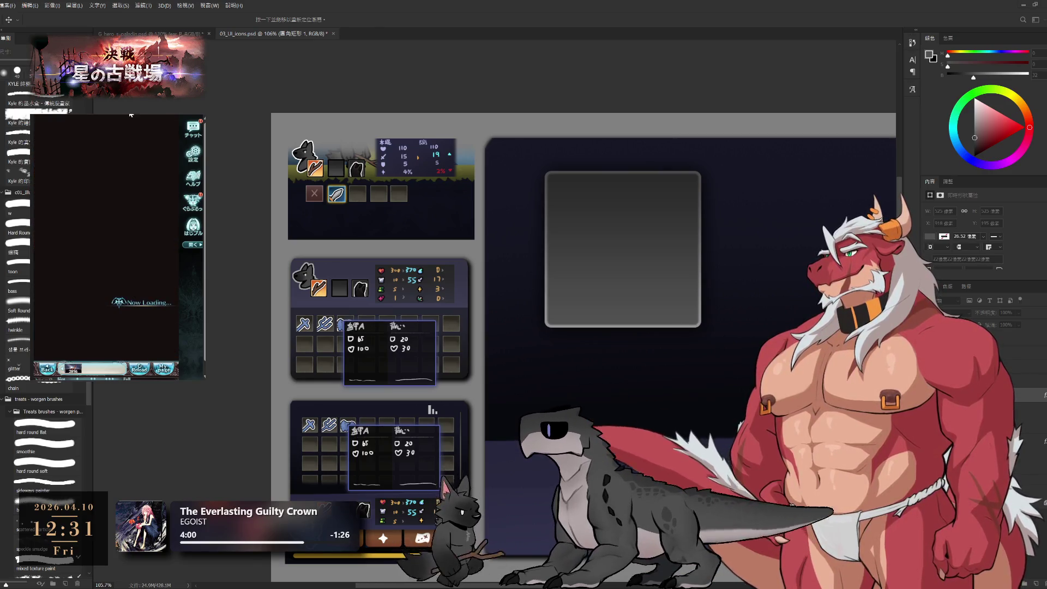
Continue past the loading screen, enter the shown 画像認証 code and submit it with 送信.
{"action": "left_click", "coordinate": [139, 351]}
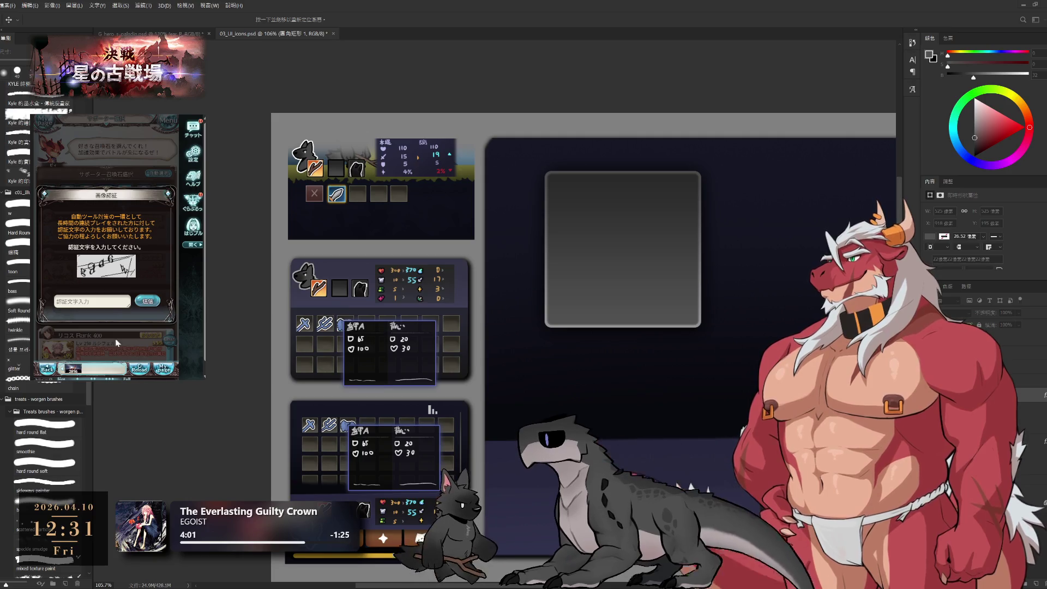
{"action": "left_click", "coordinate": [108, 304]}
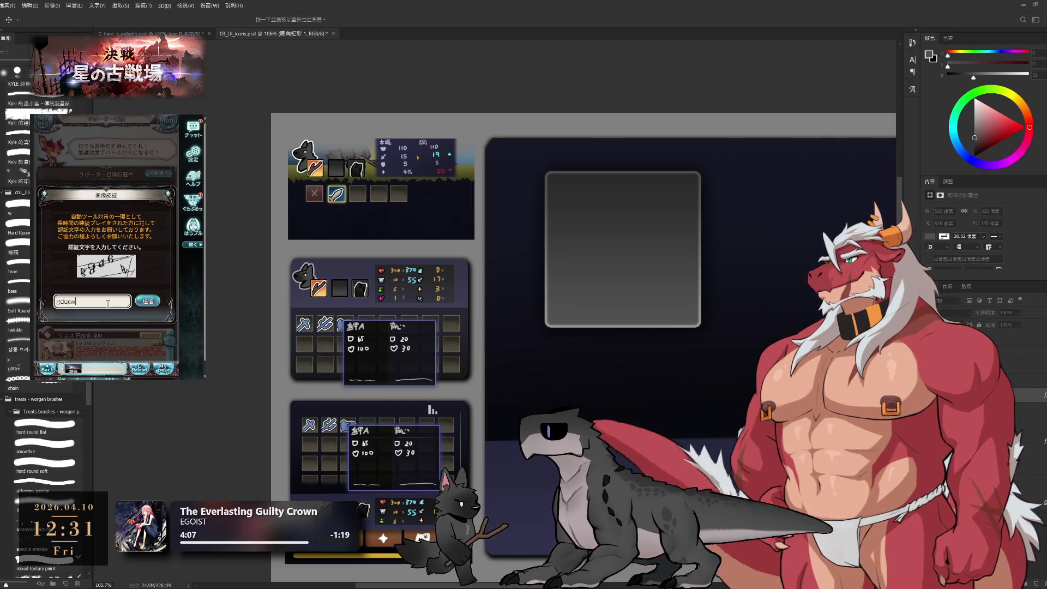
{"action": "left_click", "coordinate": [158, 303]}
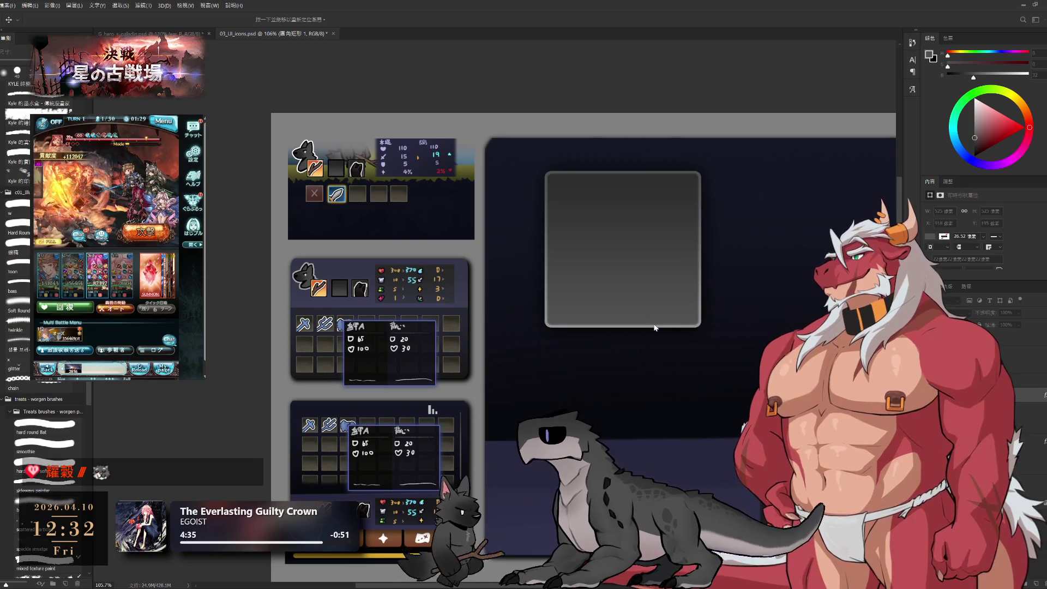
{"action": "key", "text": "l"}
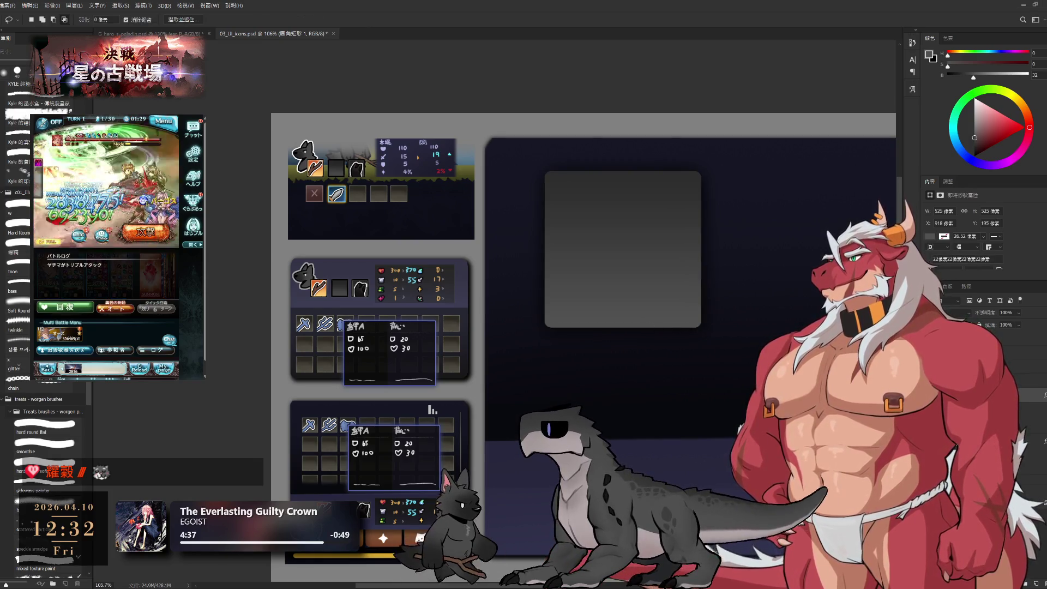
{"action": "key", "text": "alt+bracketright"}
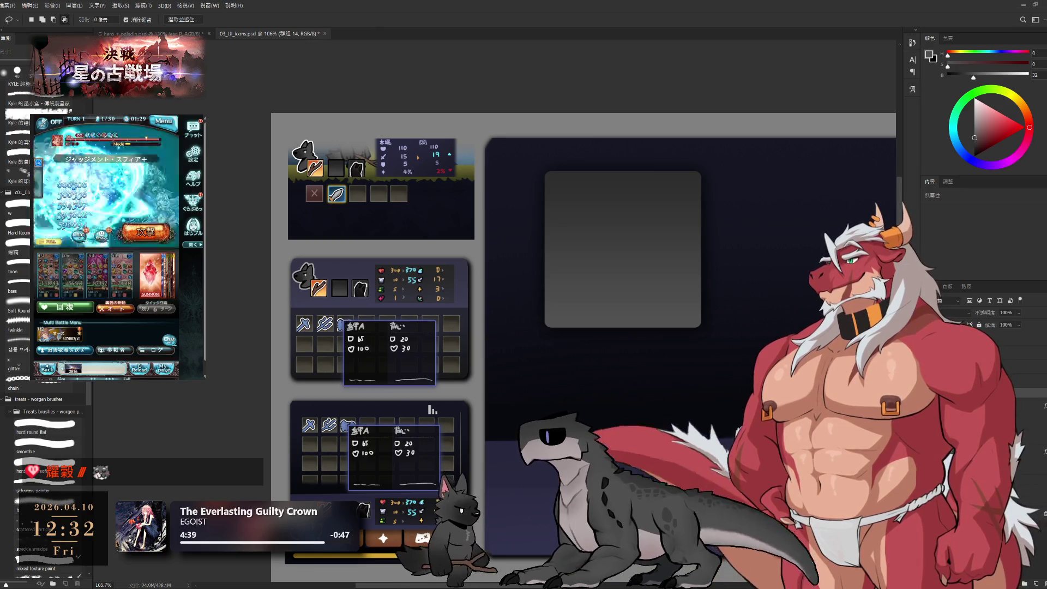
{"action": "key", "text": "h"}
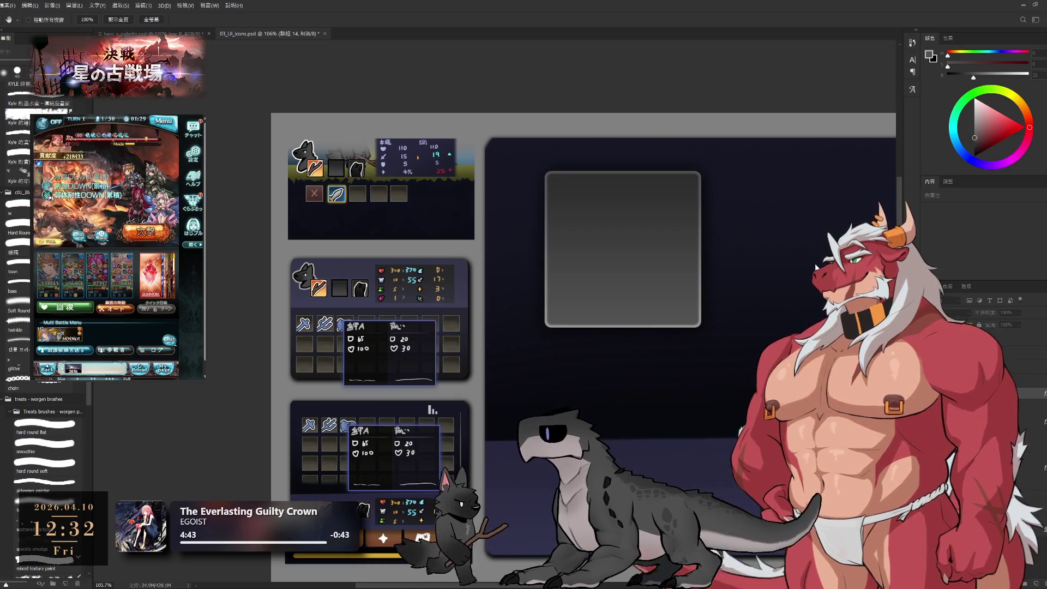
{"action": "key", "text": "ctrl+z"}
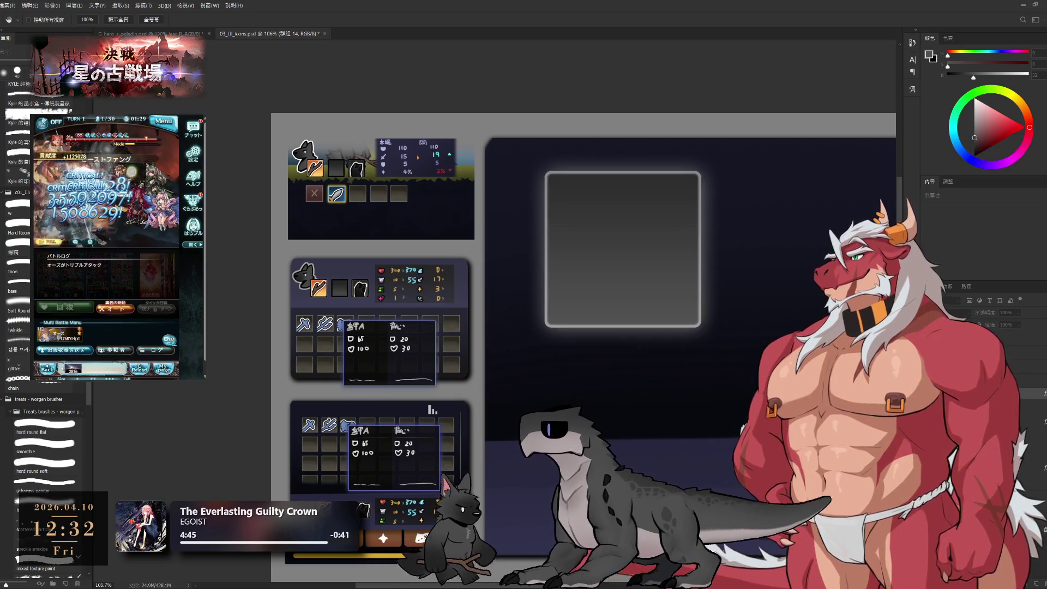
{"action": "key", "text": "ctrl+z"}
{"action": "key", "text": "ctrl+z"}
{"action": "key", "text": "ctrl+z"}
{"action": "key", "text": "ctrl+z"}
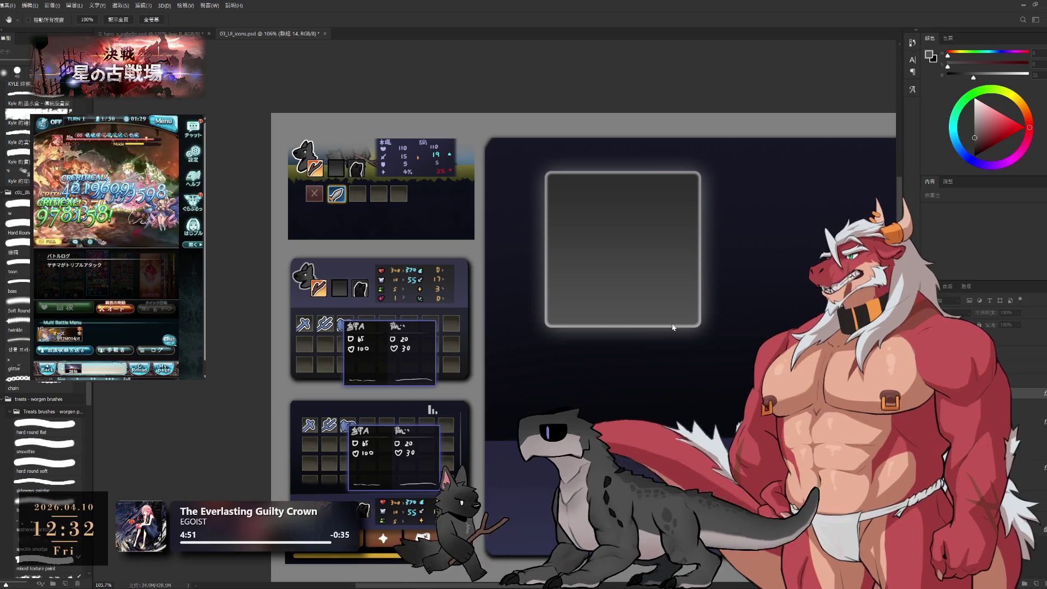
{"action": "key", "text": "ctrl+z"}
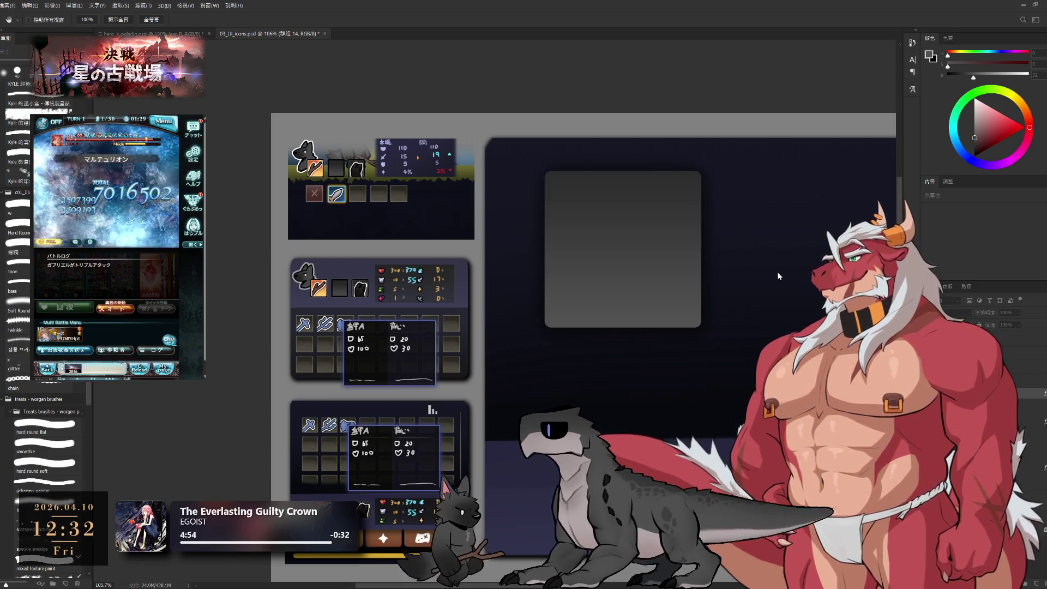
{"action": "key", "text": "ctrl+z"}
{"action": "key", "text": "ctrl+z"}
{"action": "key", "text": "ctrl+z"}
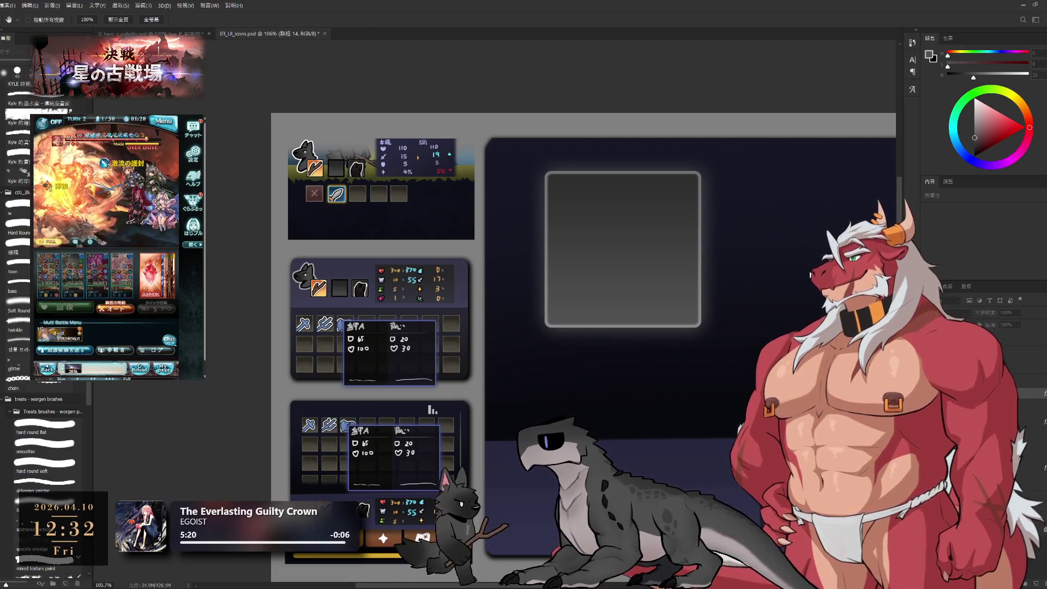
{"action": "key", "text": "l"}
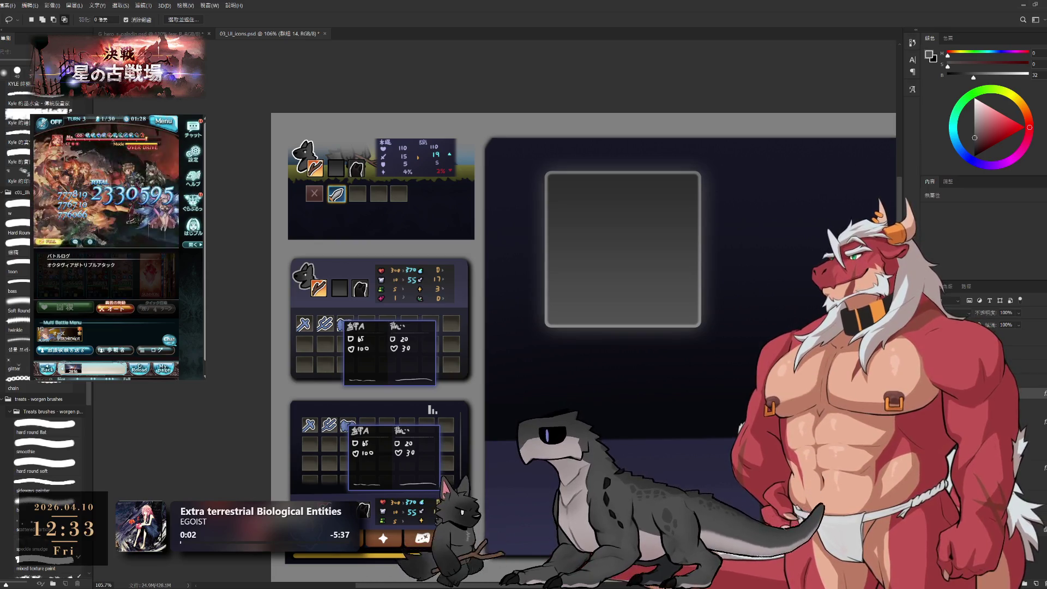
{"action": "key", "text": "h"}
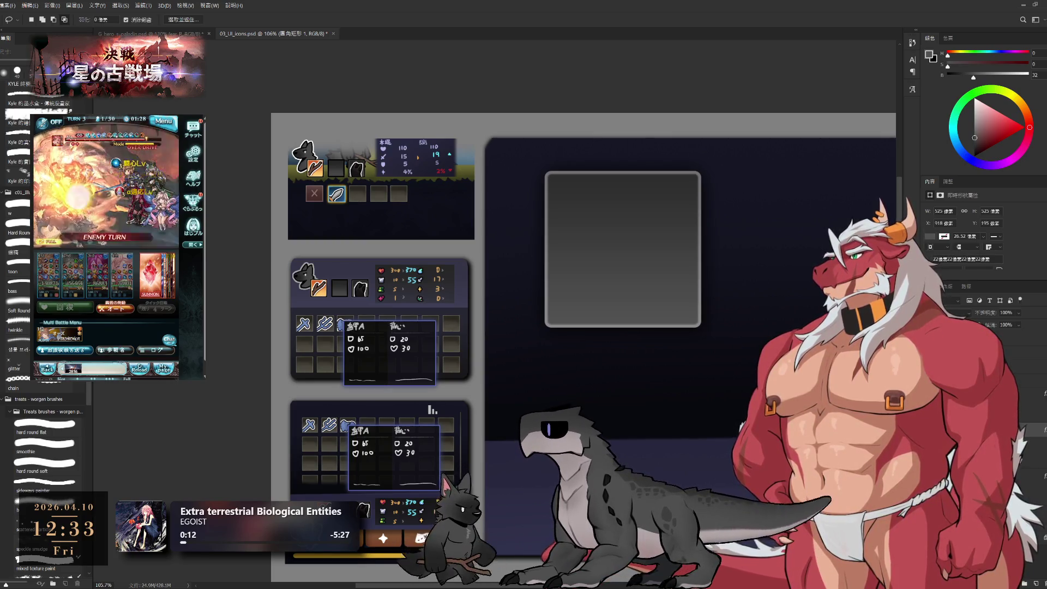
{"action": "left_click", "coordinate": [982, 381]}
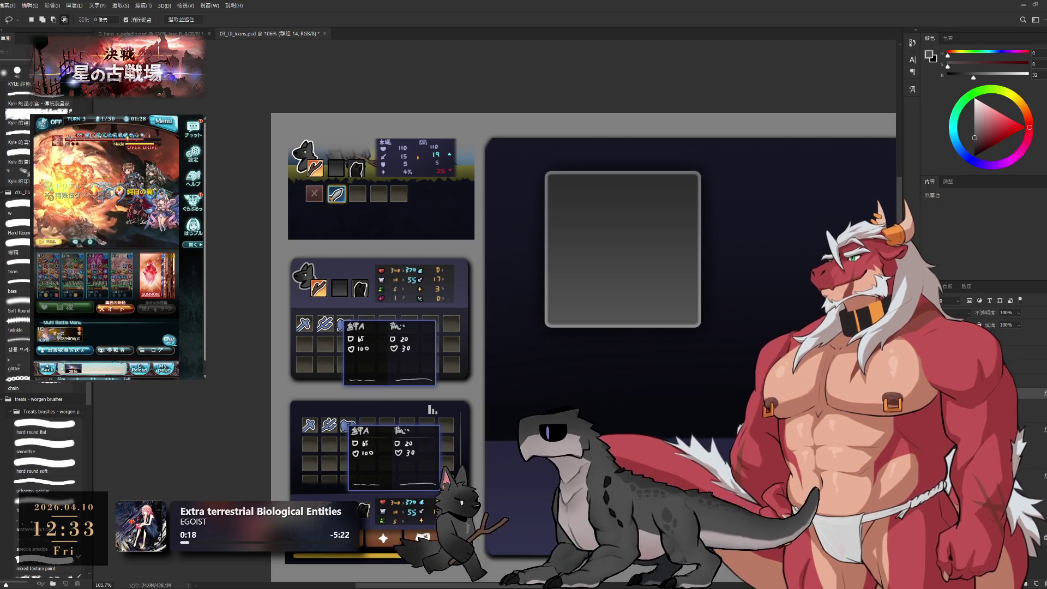
Fill the 圓角矩形 1 rounded square with a darker grey, lowering brightness from 32 to 21.
{"action": "scroll", "coordinate": [651, 321], "scroll_direction": "down", "scroll_amount": 6}
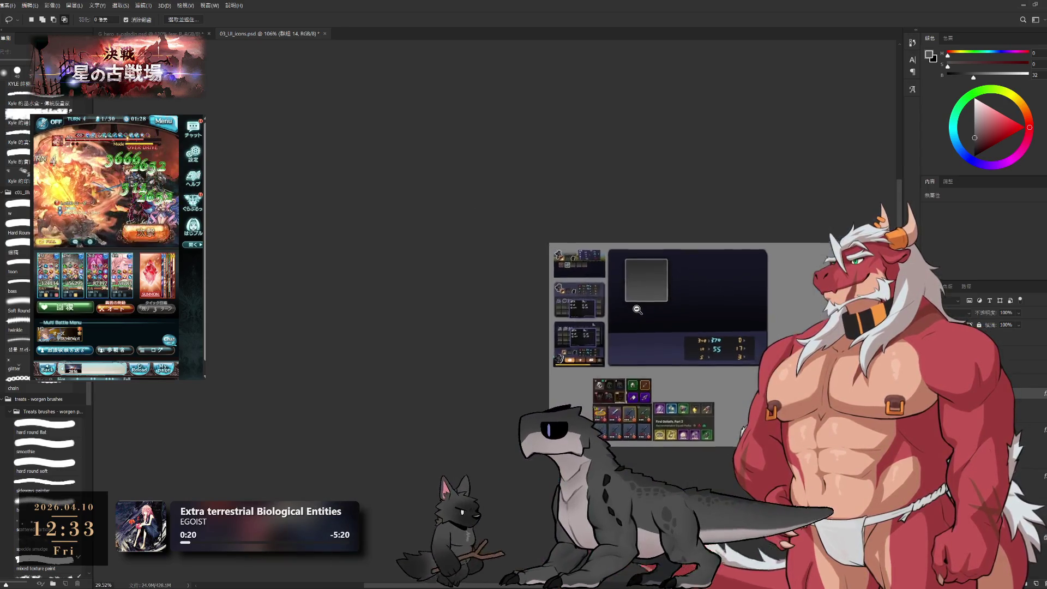
{"action": "scroll", "coordinate": [651, 322], "scroll_direction": "up", "scroll_amount": 4}
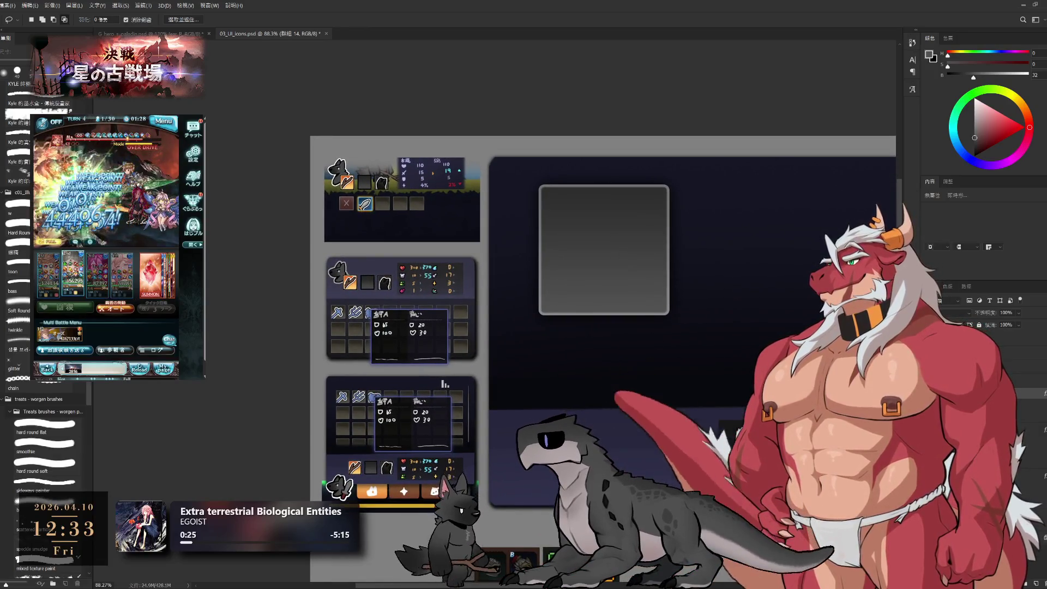
{"action": "key", "text": "alt+bracketleft"}
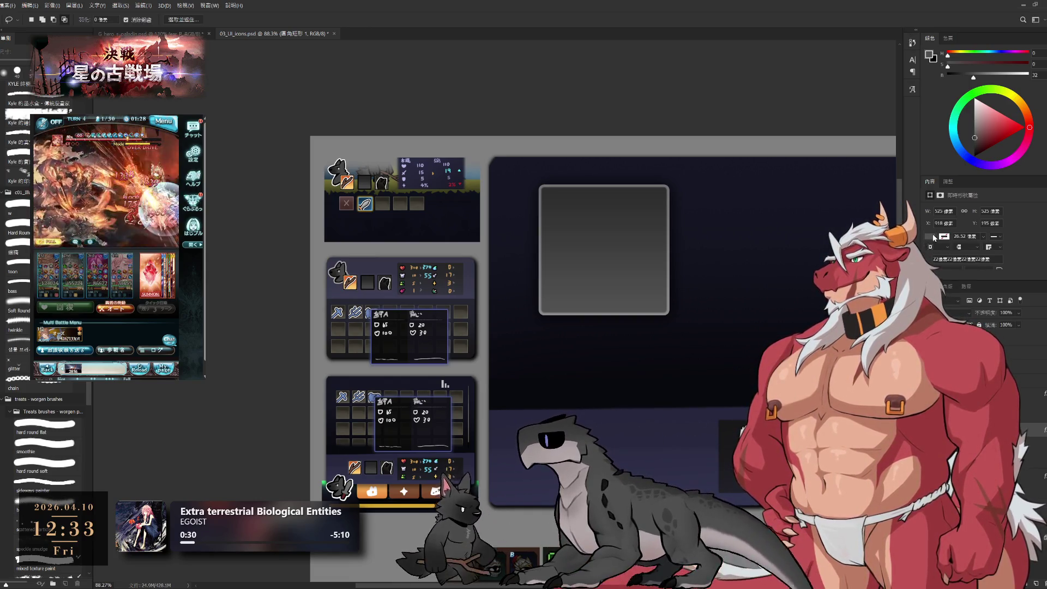
{"action": "left_click_drag", "start_coordinate": [975, 136], "coordinate": [974, 135]}
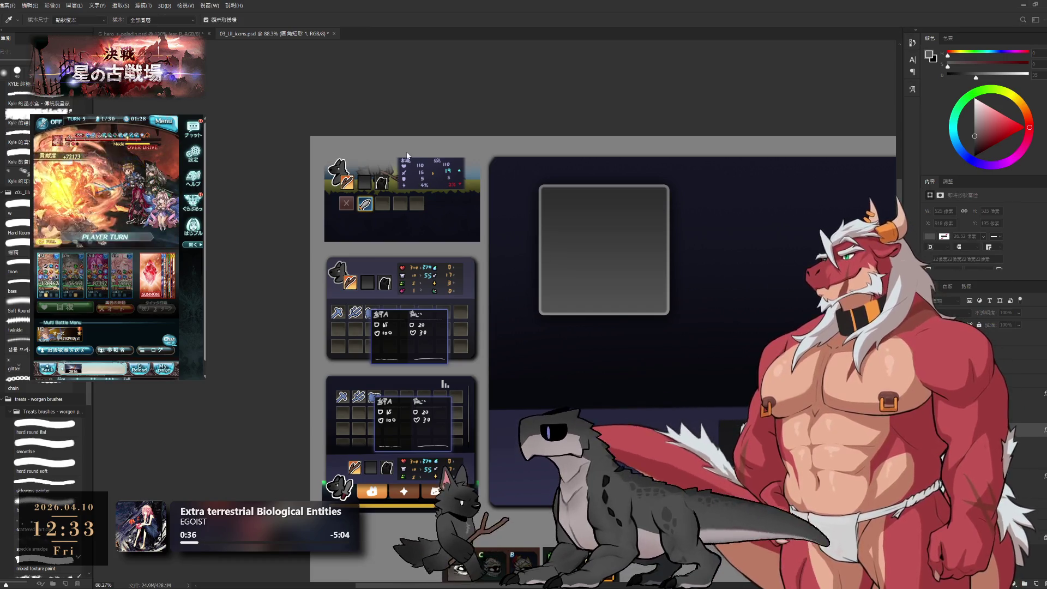
{"action": "key", "text": "i"}
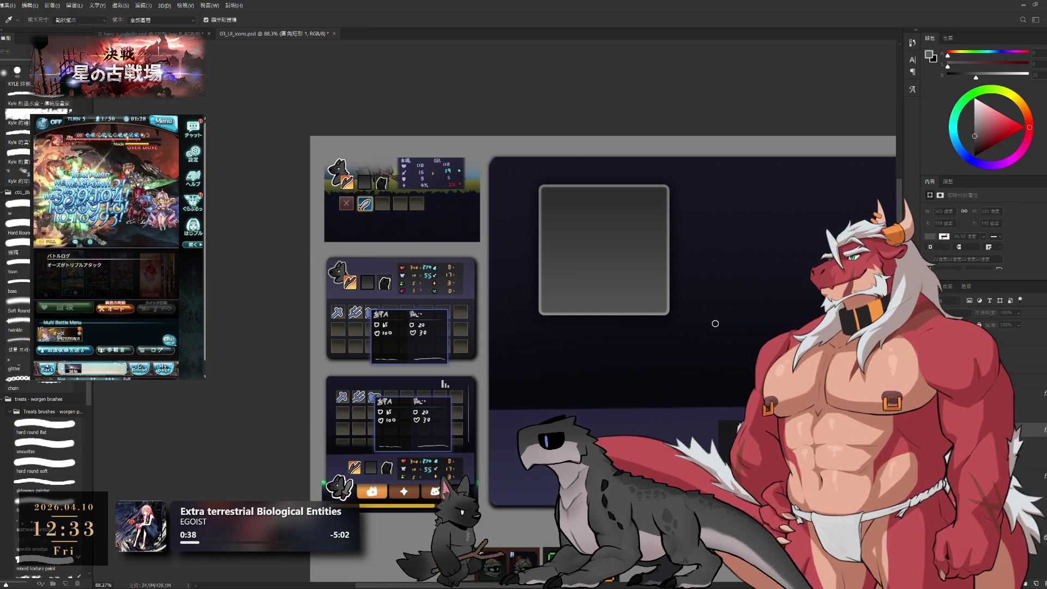
{"action": "key", "text": "l"}
{"action": "key", "text": "alt+BackSpace"}
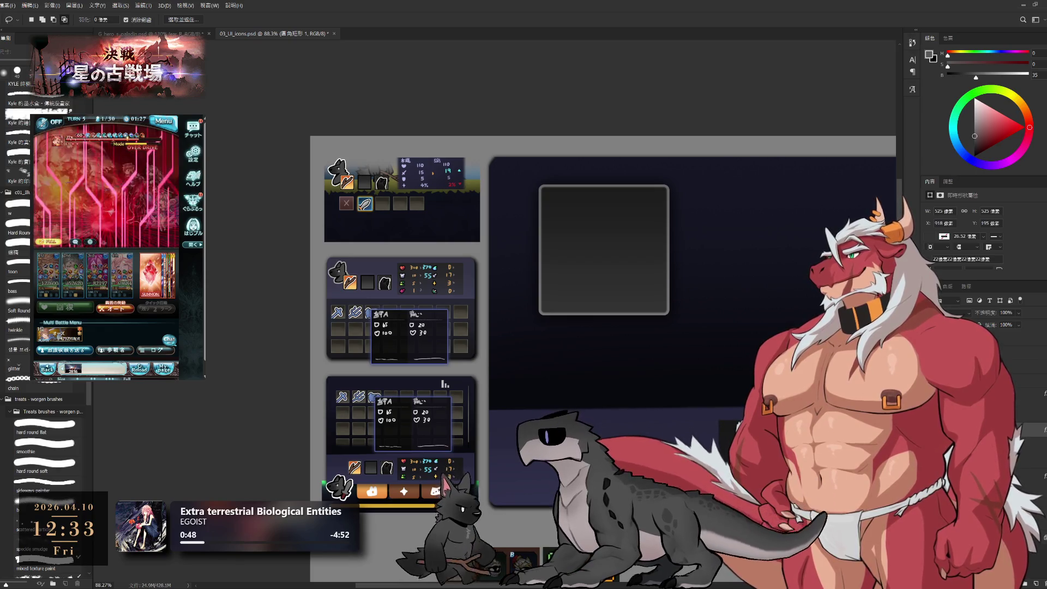
{"action": "left_click", "coordinate": [656, 306], "text": "alt"}
{"action": "scroll", "coordinate": [656, 306], "scroll_direction": "up", "scroll_amount": 3}
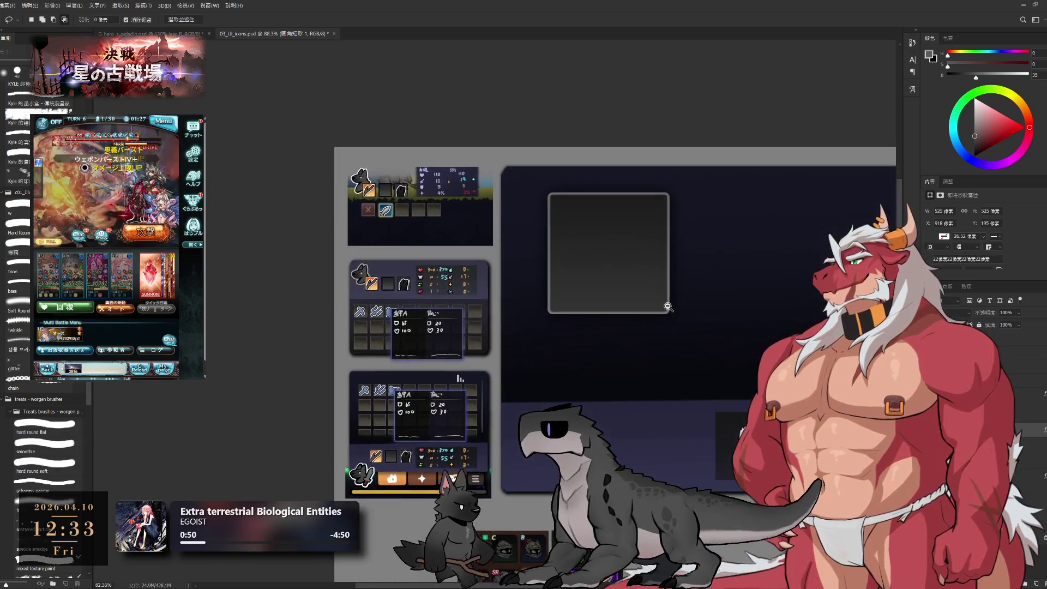
{"action": "scroll", "coordinate": [665, 306], "scroll_direction": "down", "scroll_amount": 2}
{"action": "scroll", "coordinate": [666, 307], "scroll_direction": "up", "scroll_amount": 3}
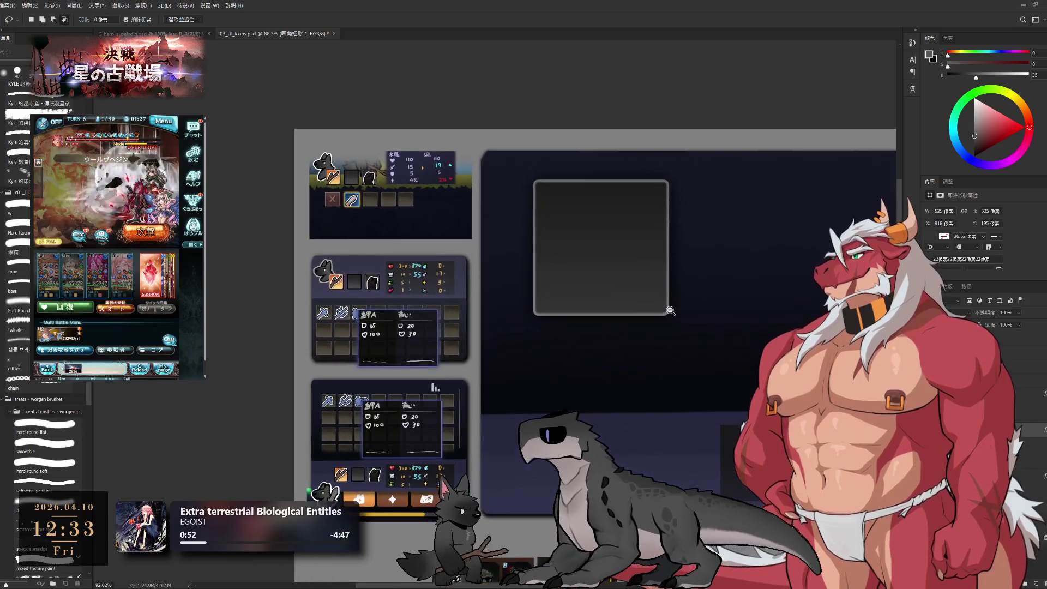
{"action": "scroll", "coordinate": [672, 312], "scroll_direction": "down", "scroll_amount": 1}
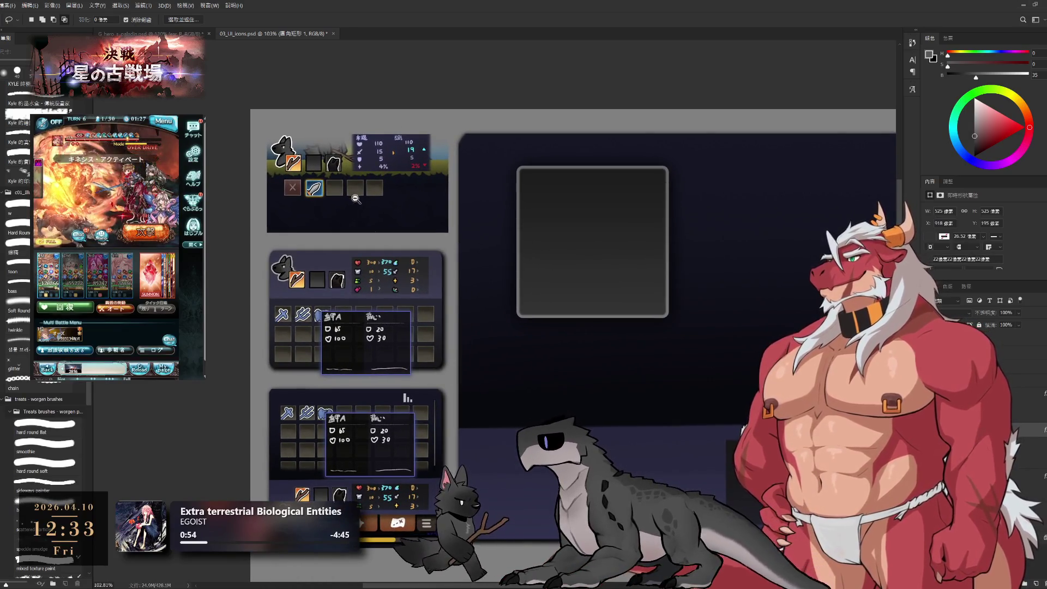
{"action": "scroll", "coordinate": [390, 218], "scroll_direction": "up", "scroll_amount": 3}
{"action": "scroll", "coordinate": [390, 218], "scroll_direction": "down", "scroll_amount": 3}
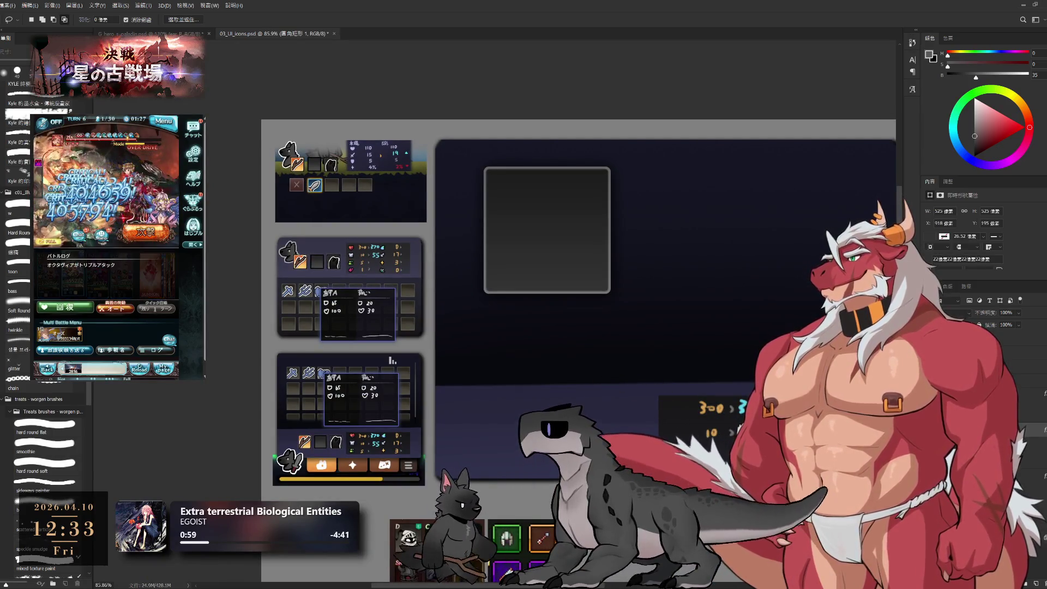
{"action": "key", "text": "i"}
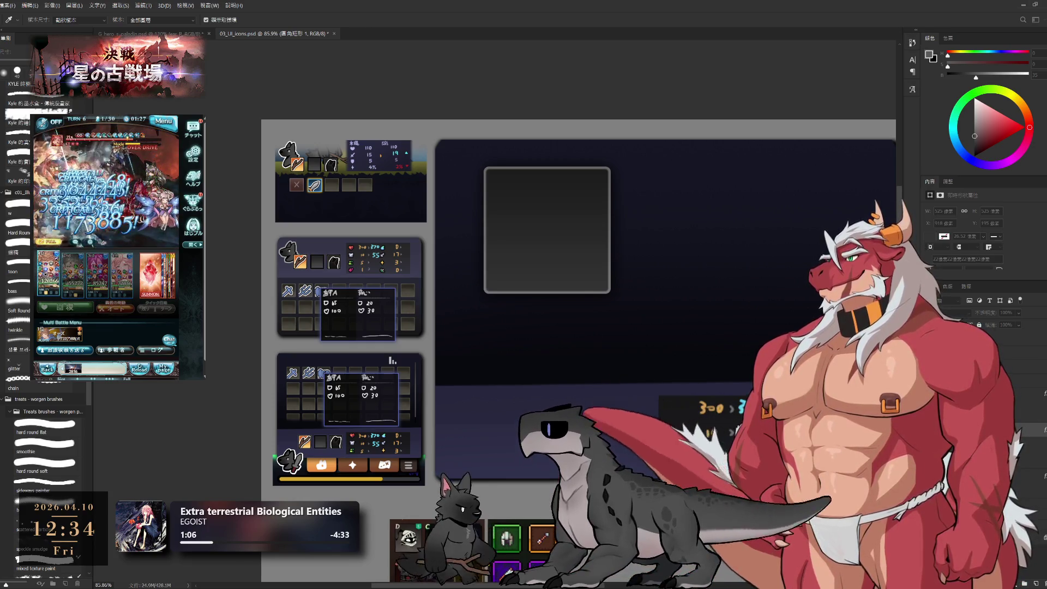
{"action": "key", "text": "l"}
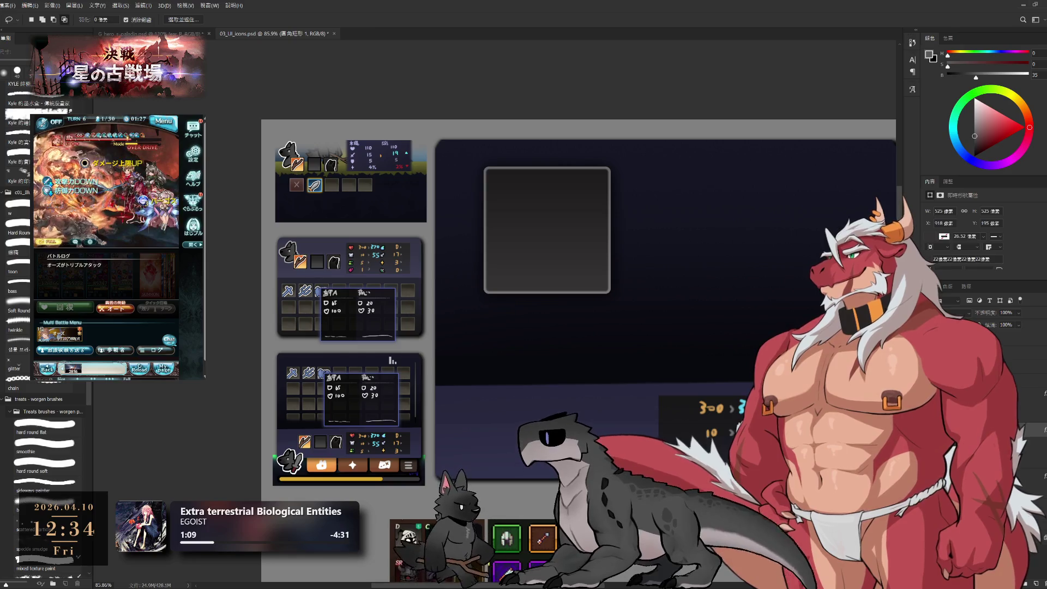
{"action": "key", "text": "i"}
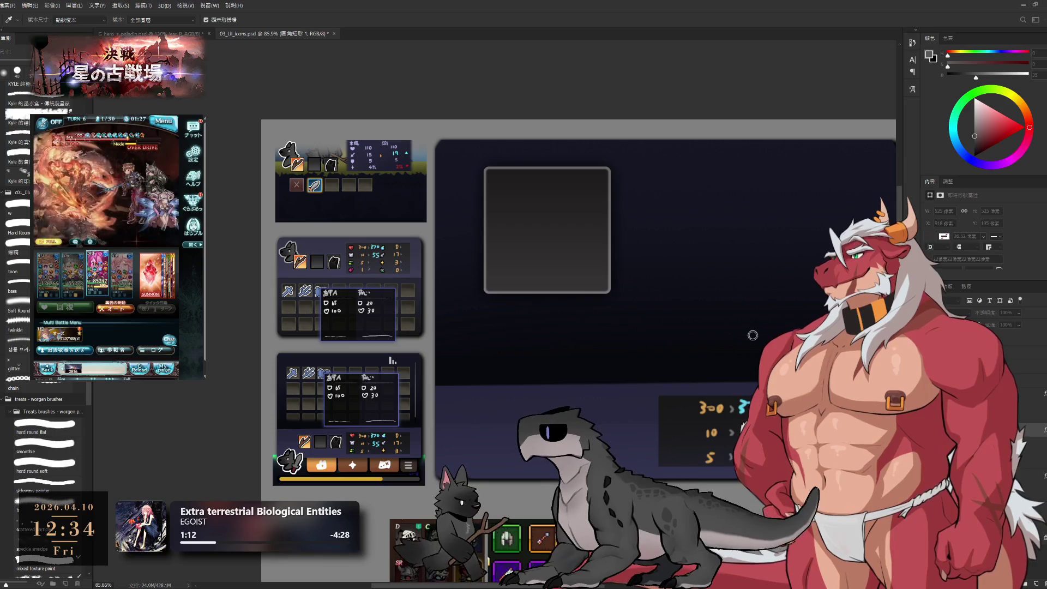
{"action": "key", "text": "l"}
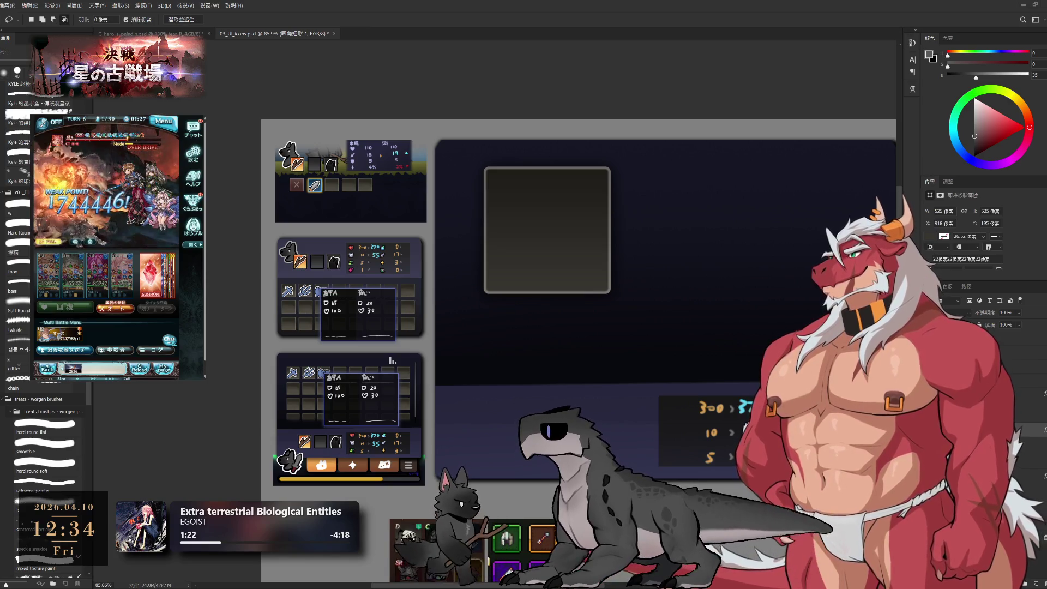
{"action": "key", "text": "ctrl+g"}
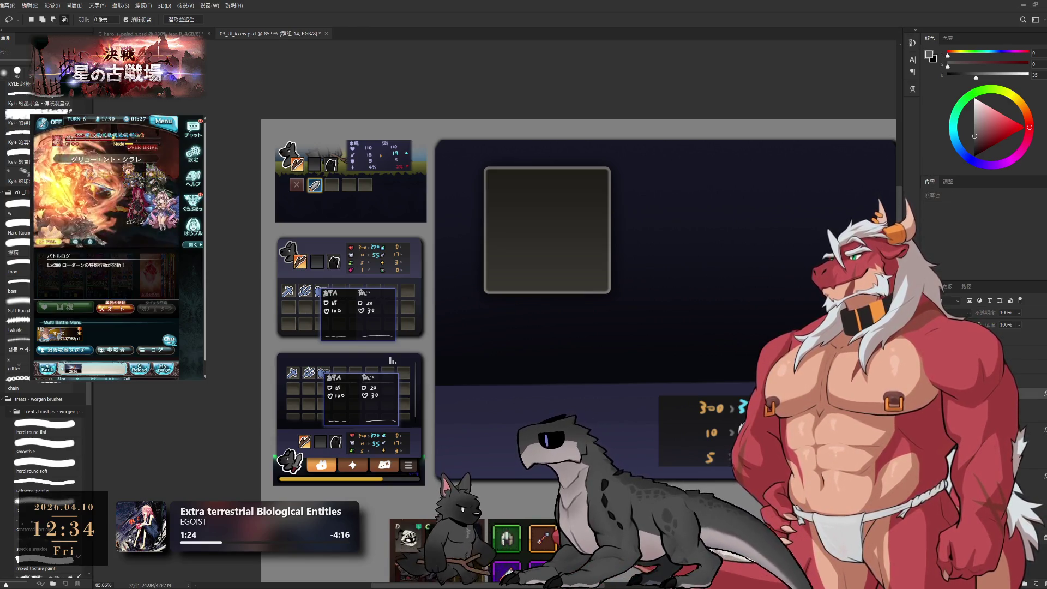
{"action": "key", "text": "h"}
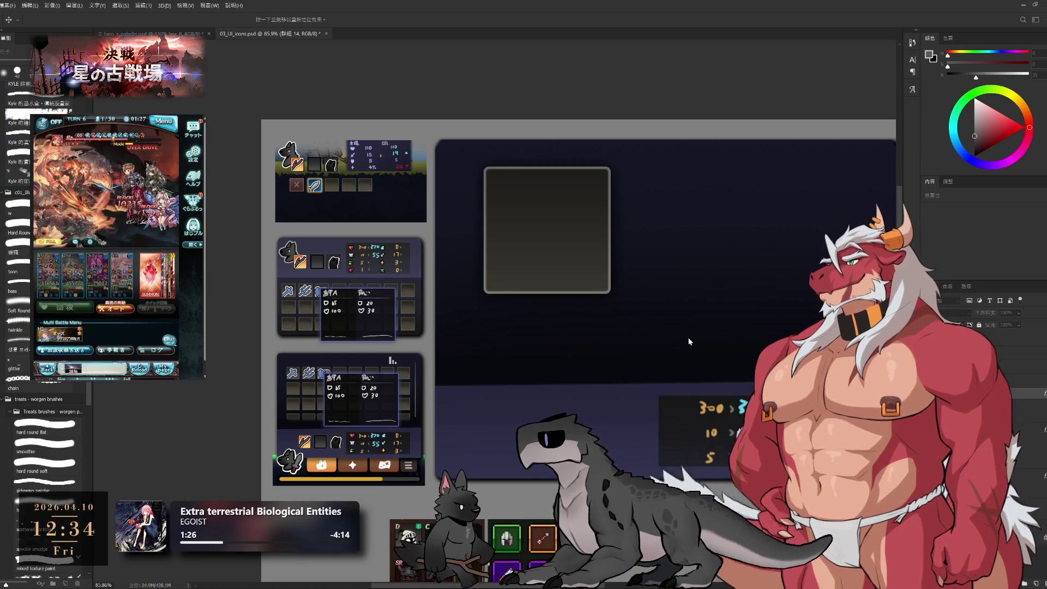
{"action": "key", "text": "i"}
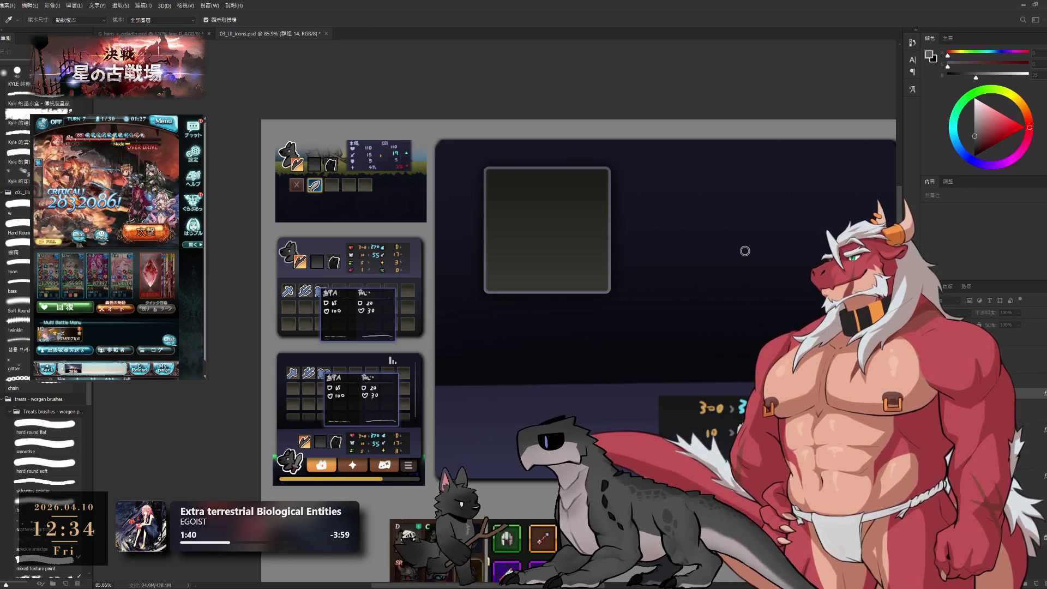
{"action": "key", "text": "h"}
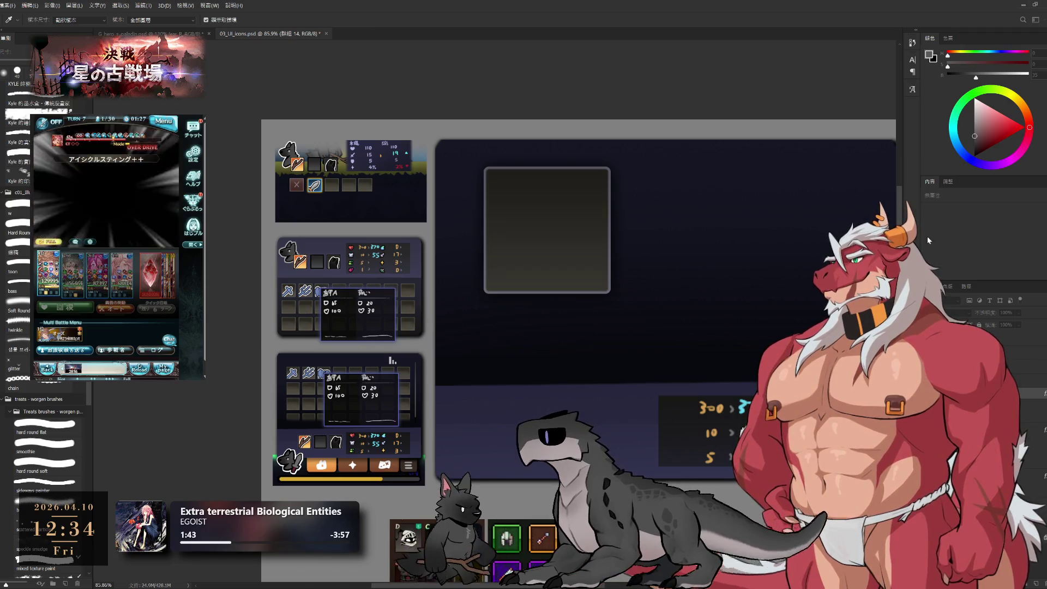
{"action": "key", "text": "l"}
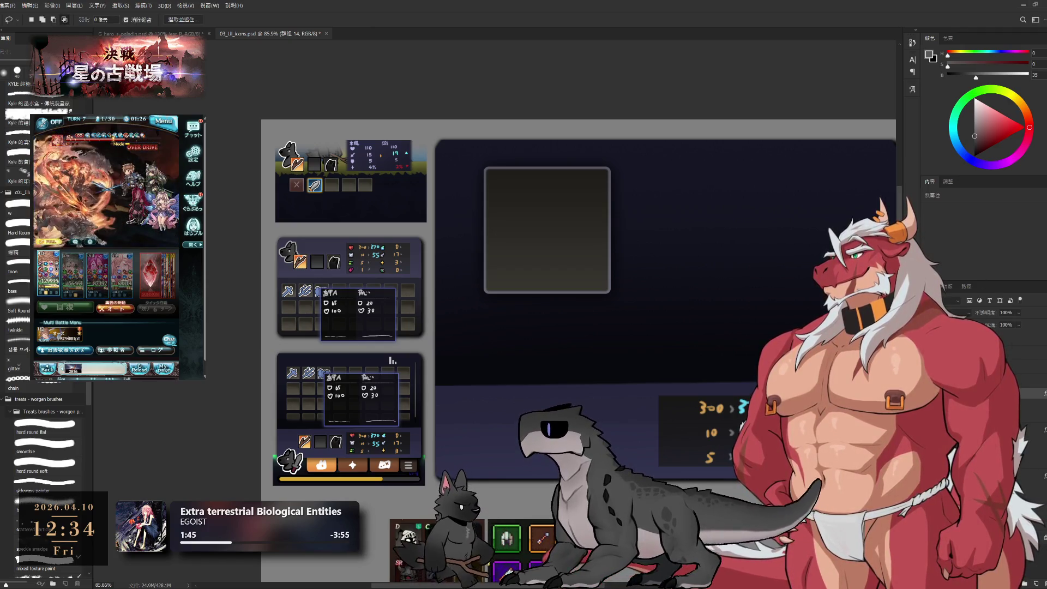
{"action": "key", "text": "h"}
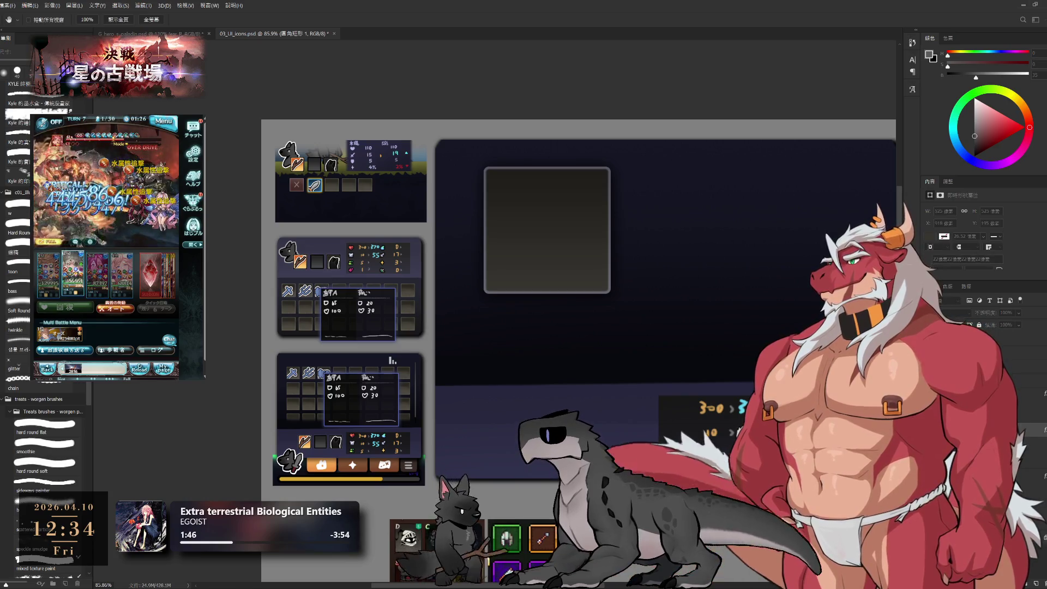
{"action": "key", "text": "l"}
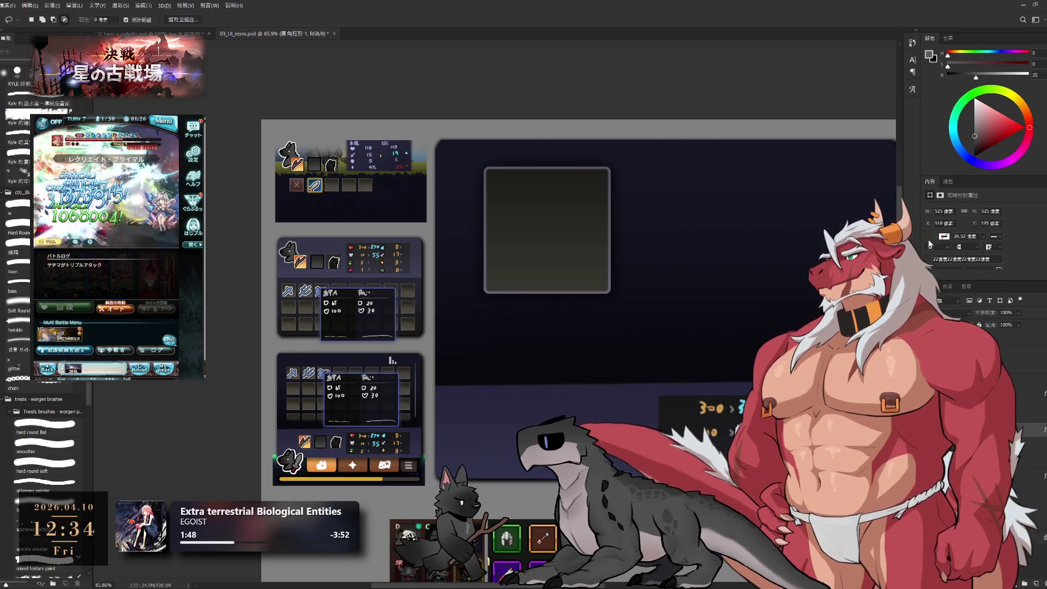
{"action": "key", "text": "i"}
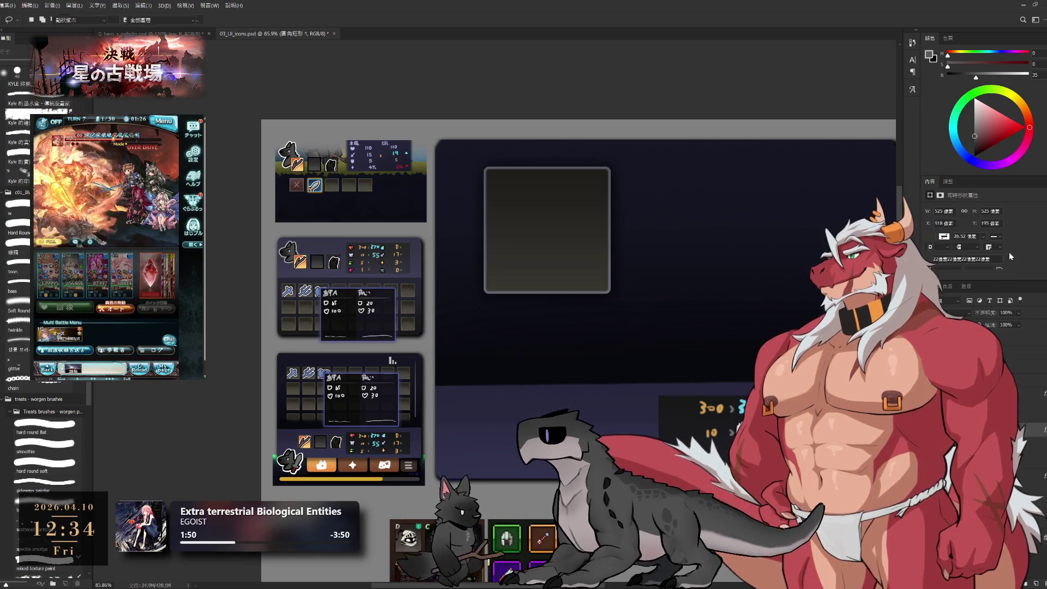
{"action": "key", "text": "l"}
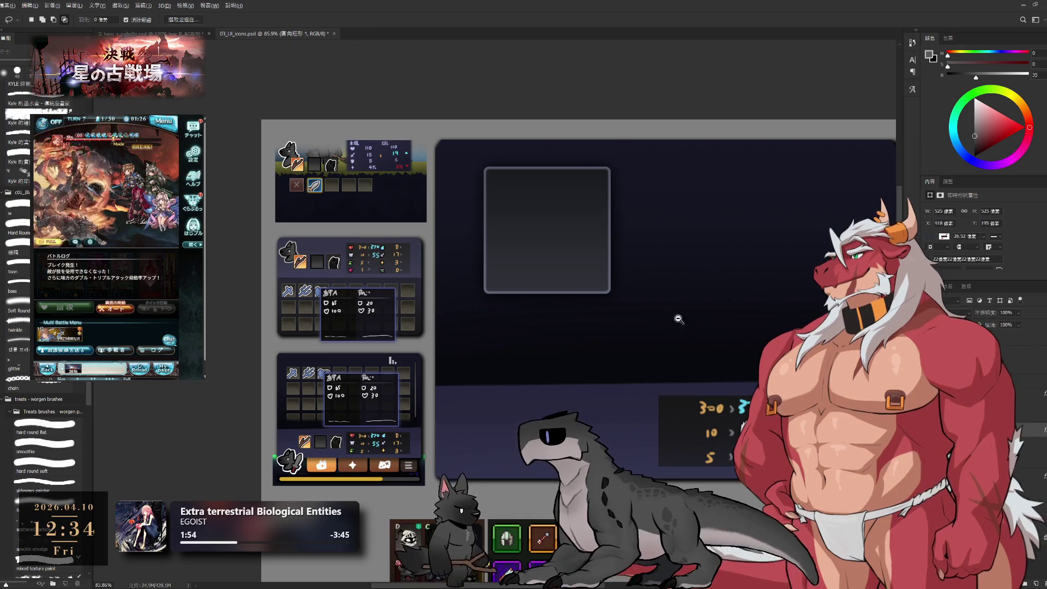
{"action": "scroll", "coordinate": [654, 322], "scroll_direction": "down", "scroll_amount": 6}
{"action": "scroll", "coordinate": [620, 337], "scroll_direction": "up", "scroll_amount": 5}
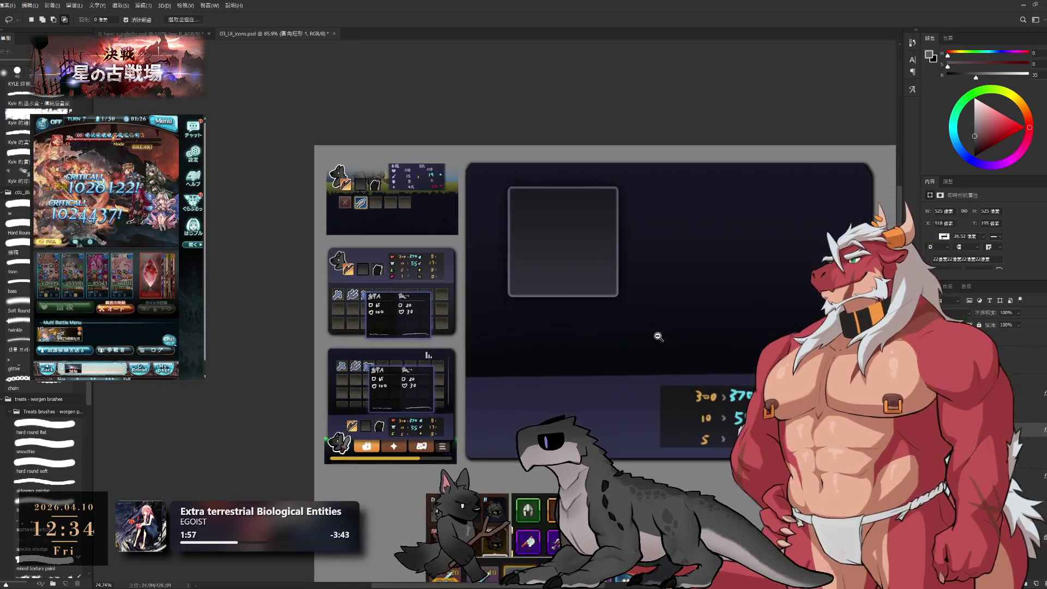
{"action": "left_click_drag", "start_coordinate": [683, 315], "coordinate": [685, 329]}
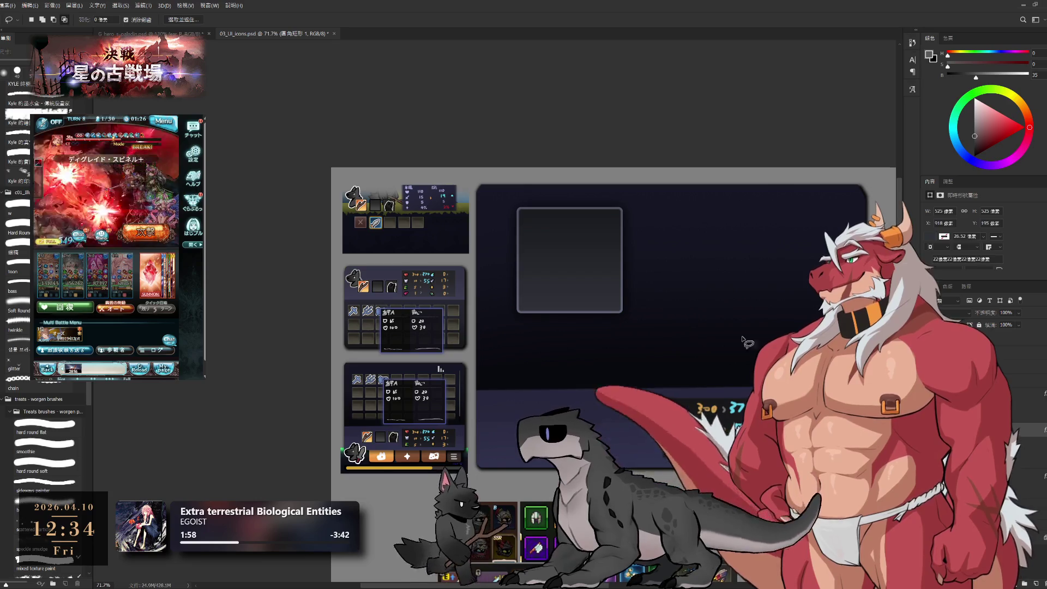
{"action": "key", "text": "h"}
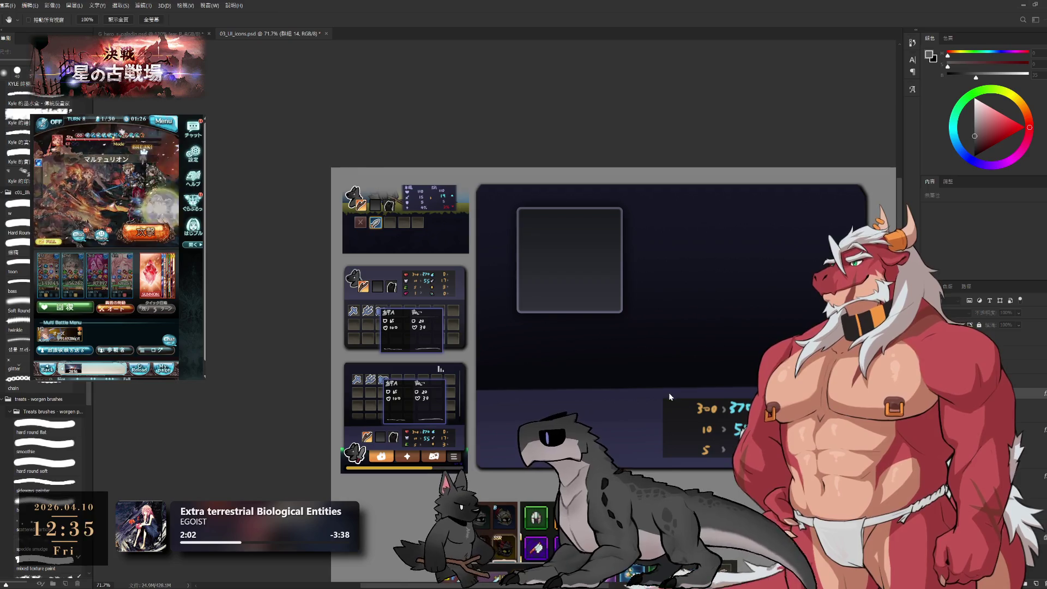
{"action": "key", "text": "i"}
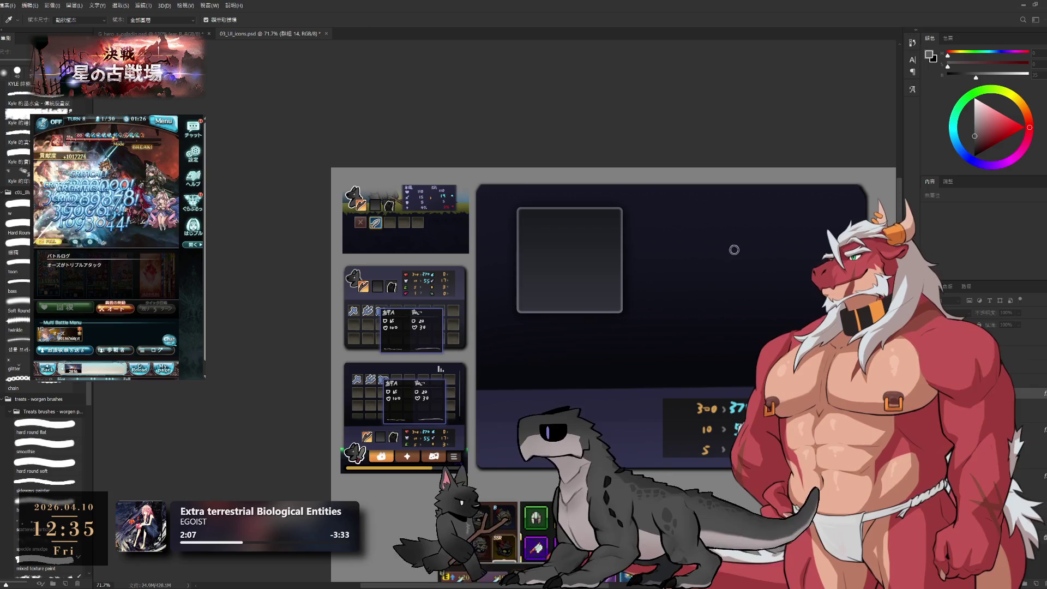
{"action": "key", "text": "h"}
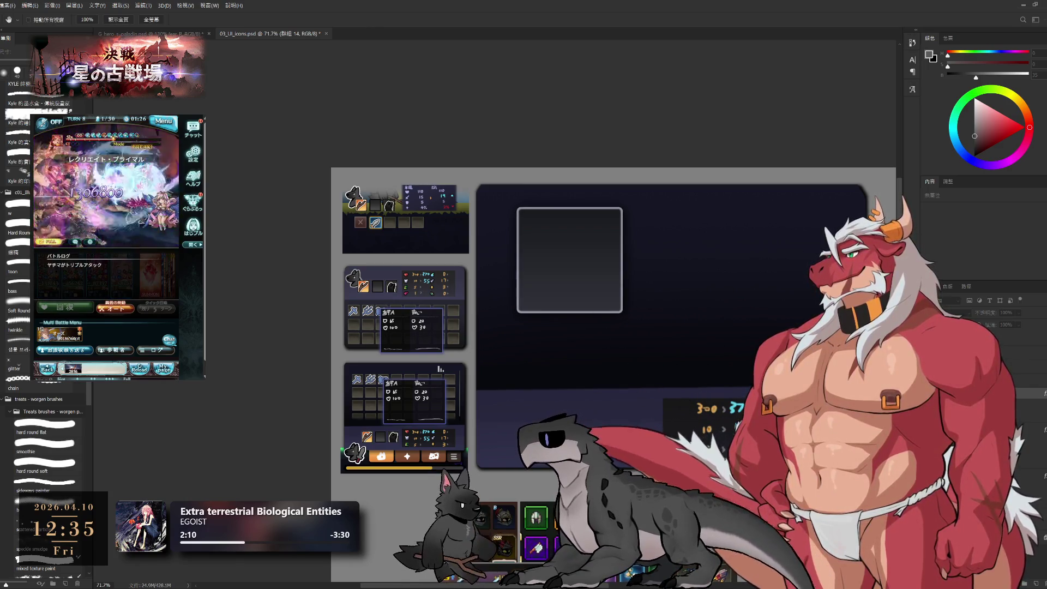
{"action": "key", "text": "i"}
{"action": "scroll", "coordinate": [670, 294], "scroll_direction": "down", "scroll_amount": 4}
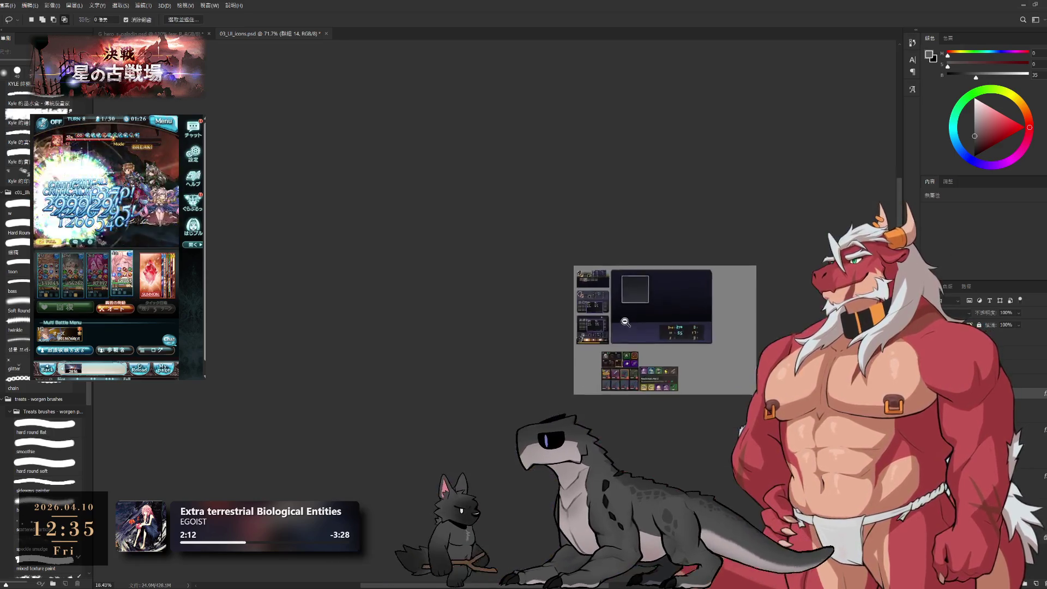
{"action": "scroll", "coordinate": [666, 316], "scroll_direction": "up", "scroll_amount": 4}
{"action": "key", "text": "l"}
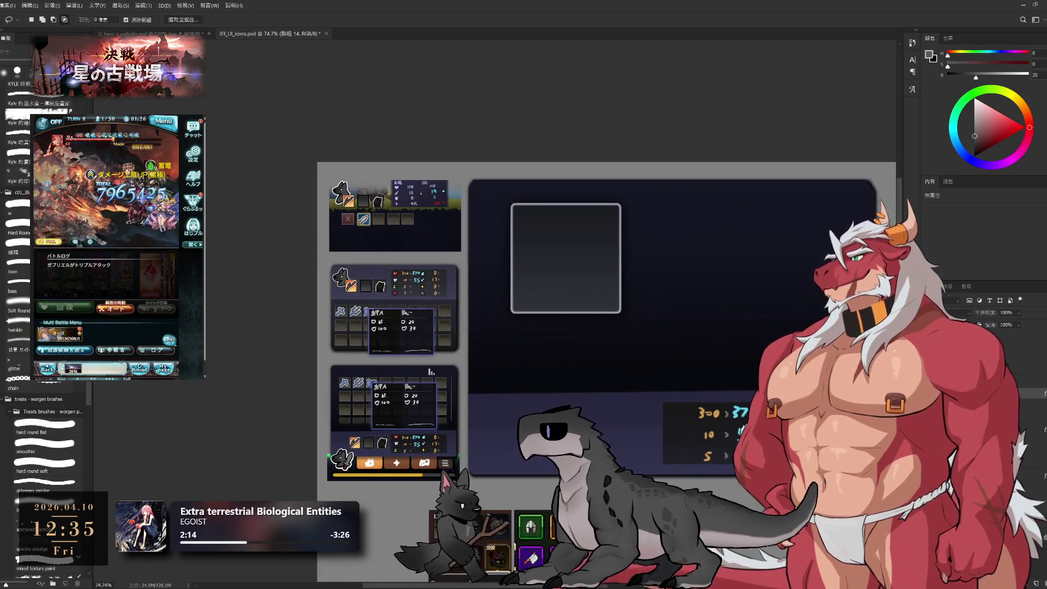
{"action": "key", "text": "h"}
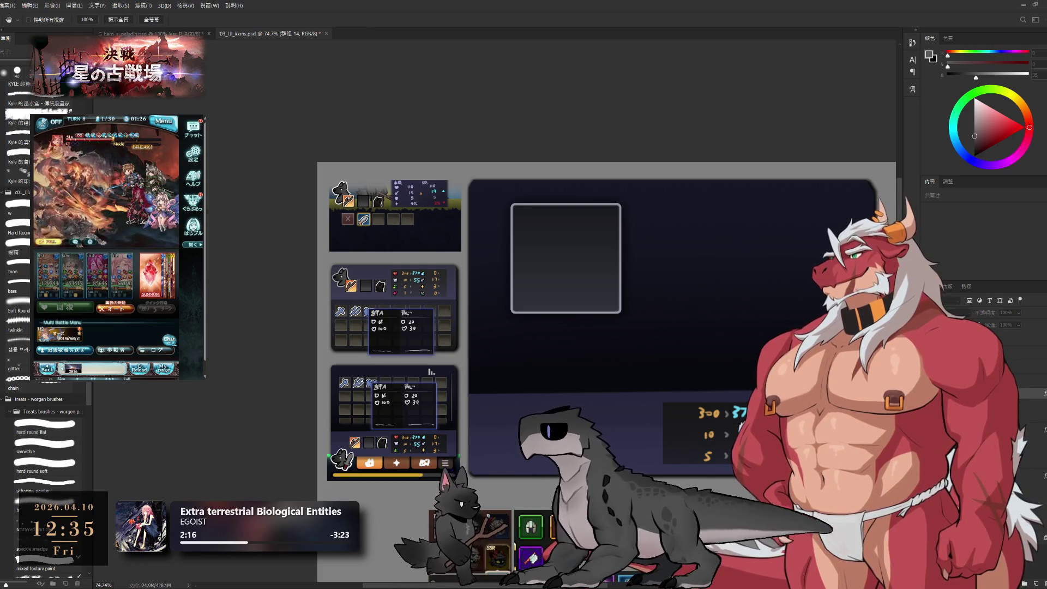
{"action": "key", "text": "l"}
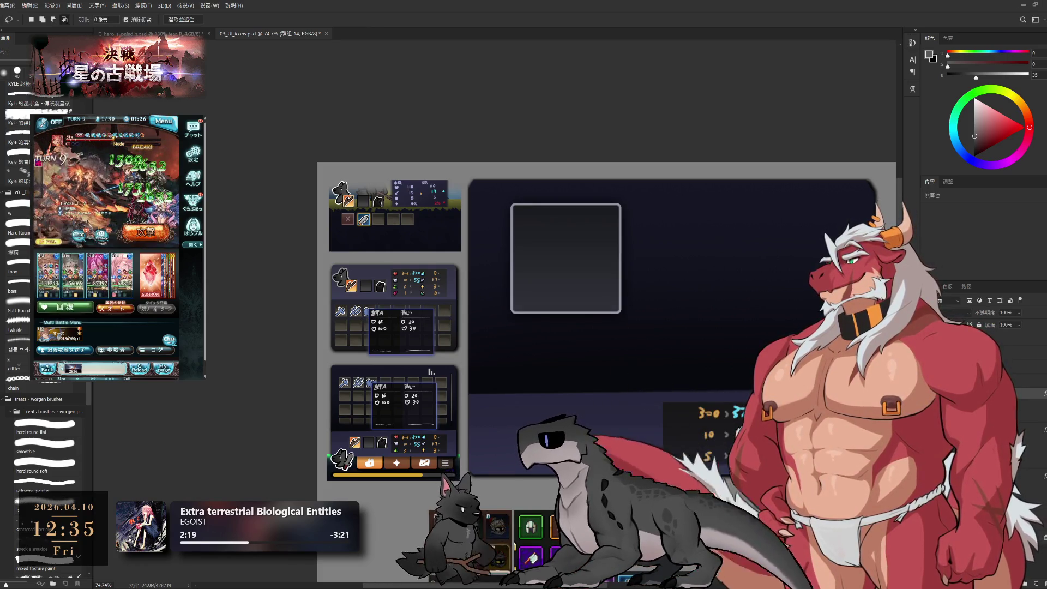
{"action": "key", "text": "h"}
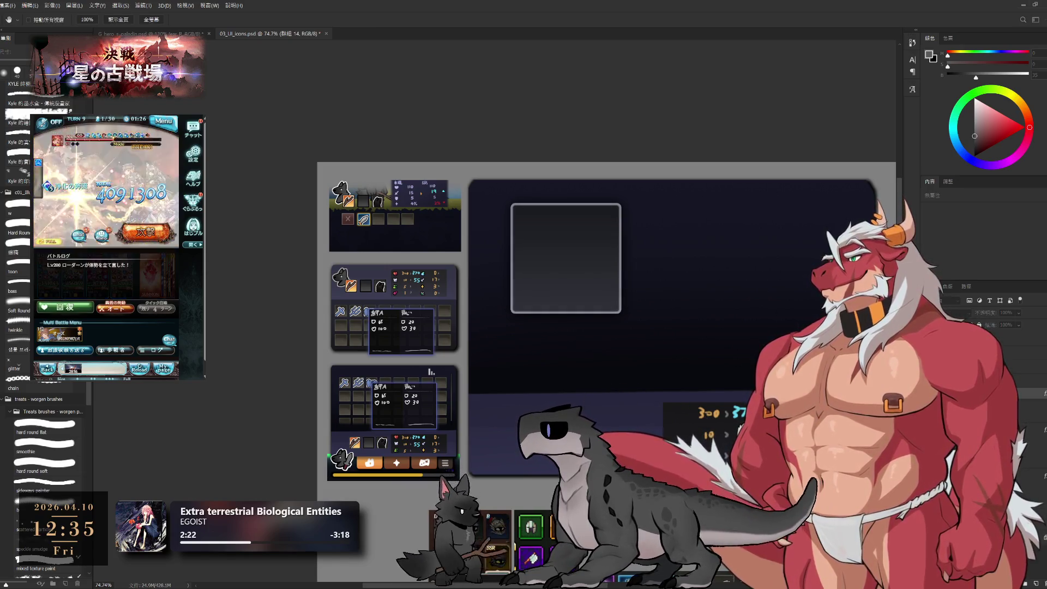
{"action": "key", "text": "l"}
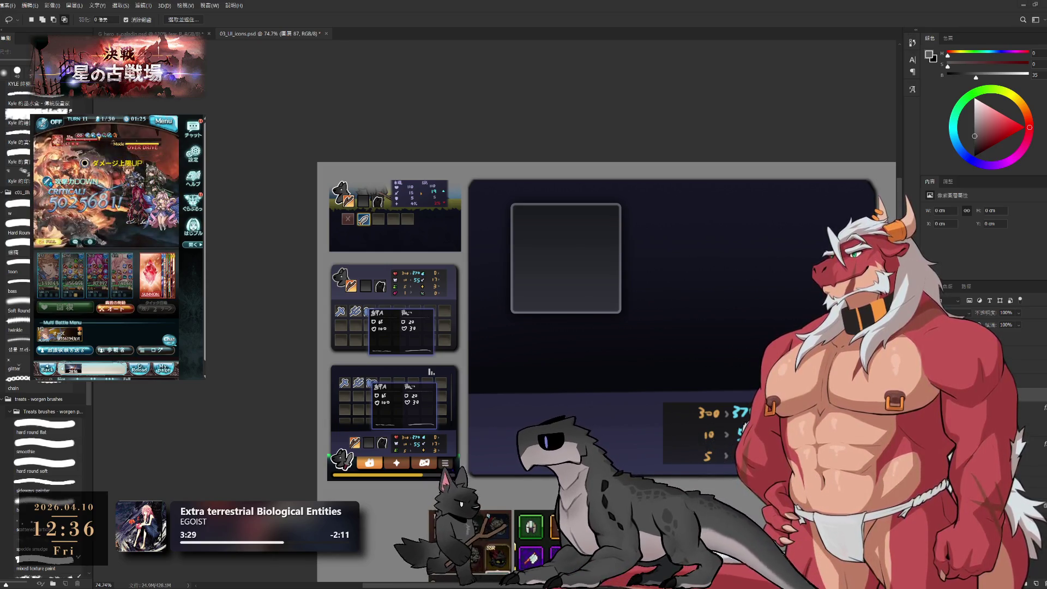
Take the Brush tool and zoom in on the rounded dark box.
{"action": "key", "text": "b"}
{"action": "left_click_drag", "start_coordinate": [577, 229], "coordinate": [610, 235]}
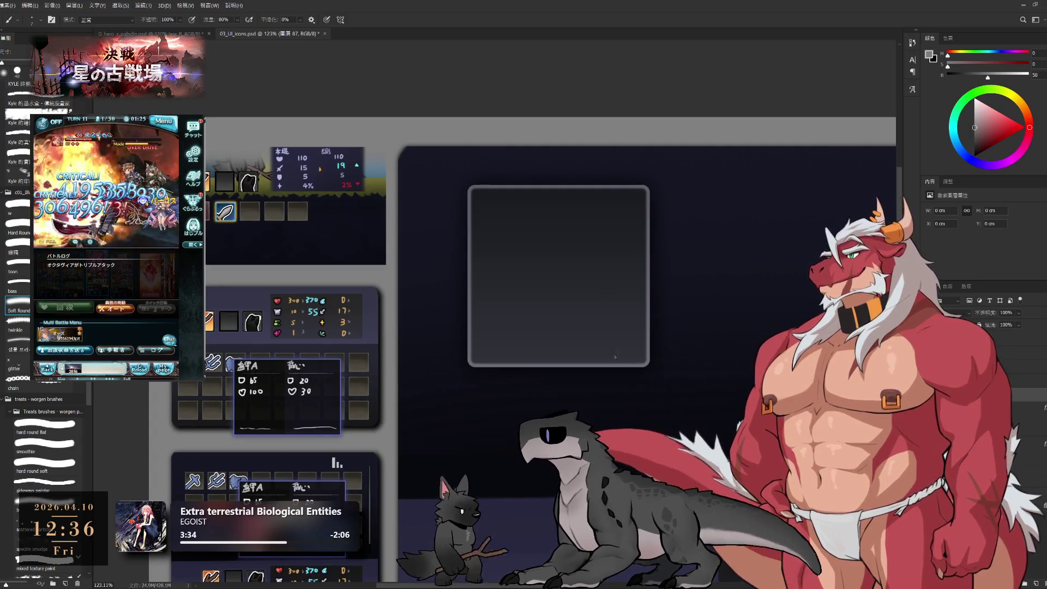
{"action": "left_click_drag", "start_coordinate": [597, 342], "coordinate": [629, 339]}
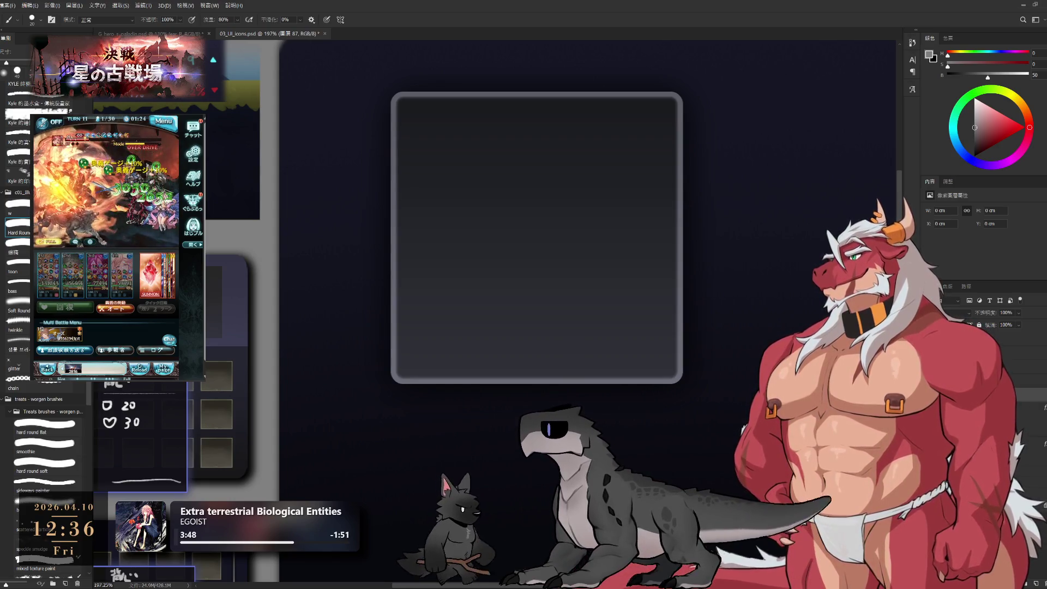
{"action": "left_click_drag", "start_coordinate": [612, 136], "coordinate": [683, 141]}
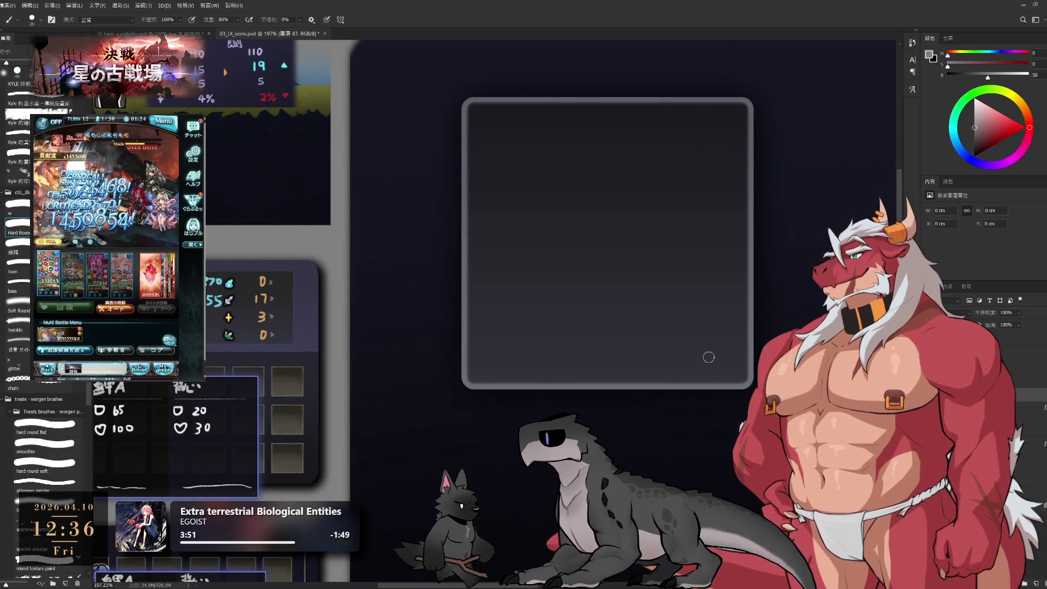
Paint two slanted light strokes at the box's lower right, then zoom out to 100%.
{"action": "left_click_drag", "start_coordinate": [706, 323], "coordinate": [689, 381]}
{"action": "key", "text": "ctrl+z"}
{"action": "key", "text": "ctrl+z"}
{"action": "left_click_drag", "start_coordinate": [705, 332], "coordinate": [695, 394]}
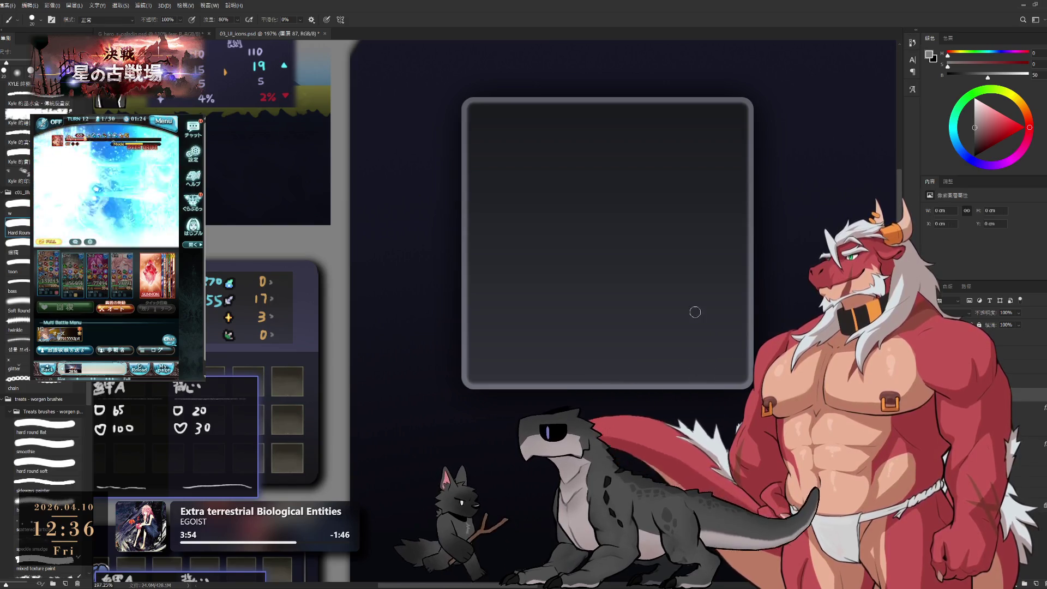
{"action": "left_click_drag", "start_coordinate": [694, 316], "coordinate": [680, 375]}
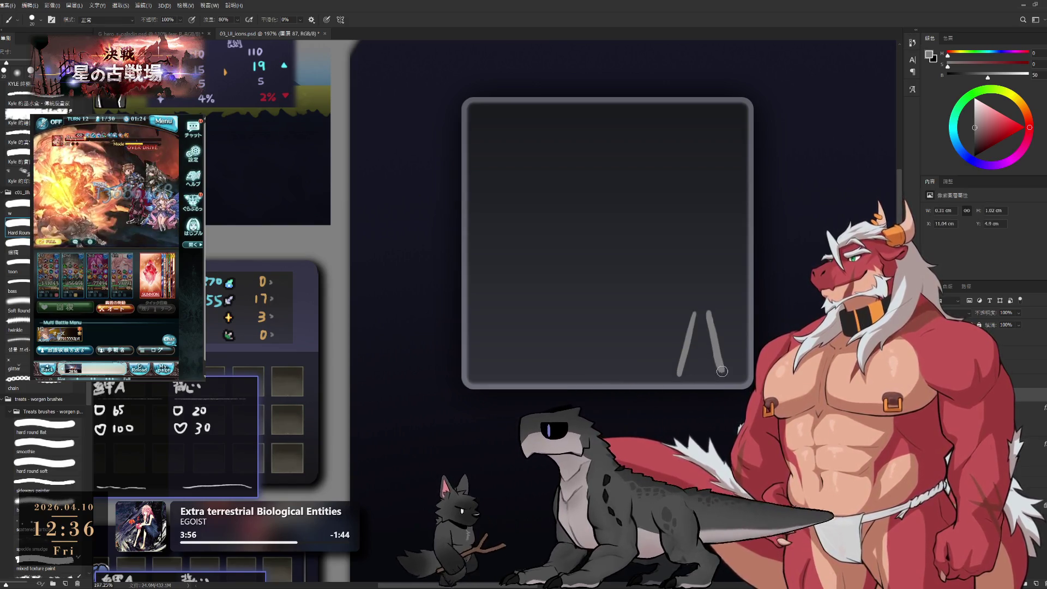
{"action": "left_click", "coordinate": [735, 330], "text": "alt"}
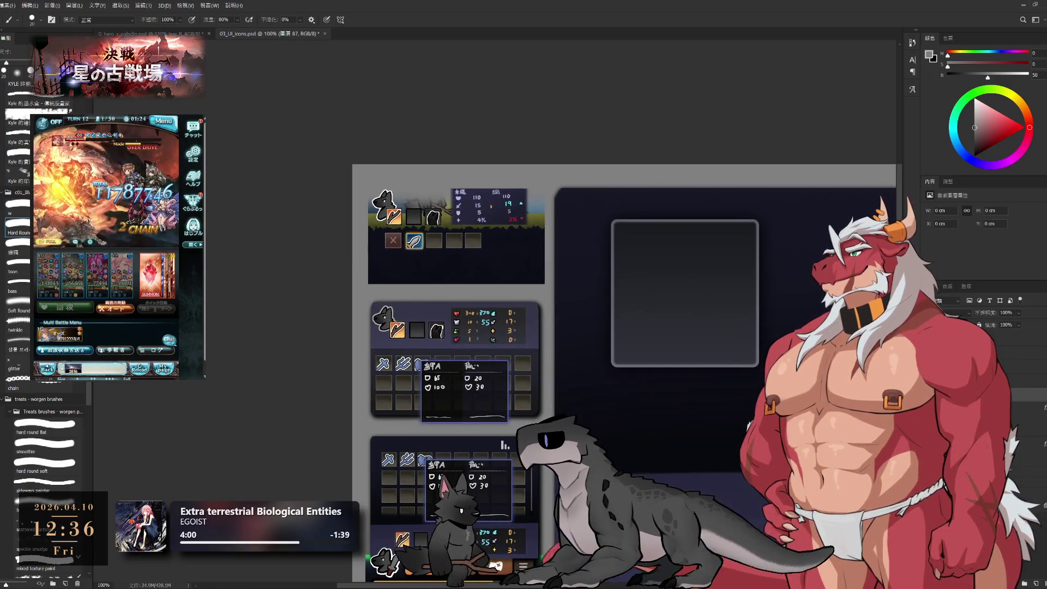
Add a horizontal text layer reading 'VI' at the box's lower right.
{"action": "key", "text": "t"}
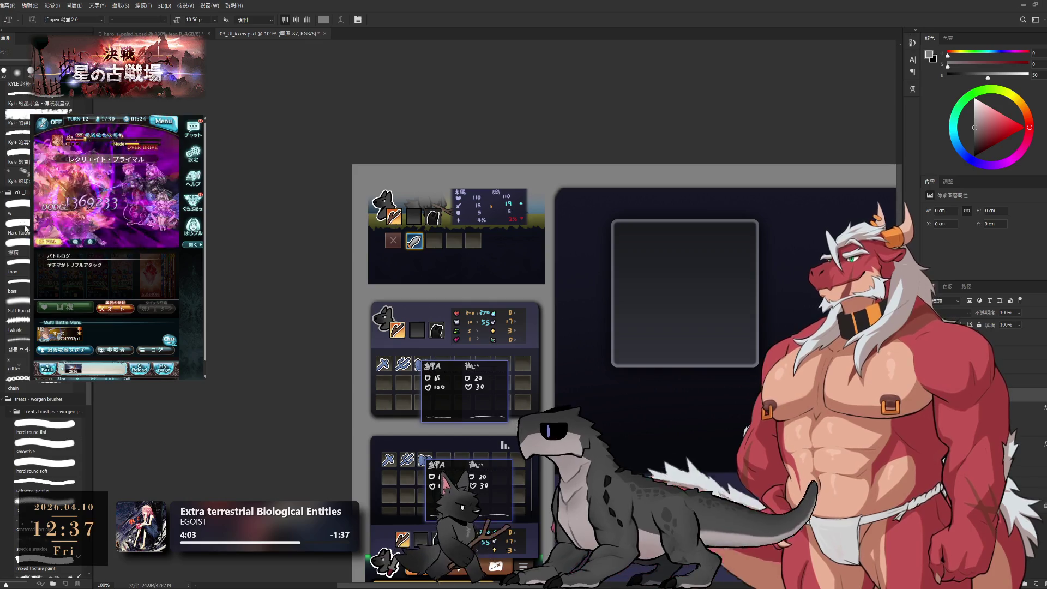
{"action": "key", "text": "shift+t"}
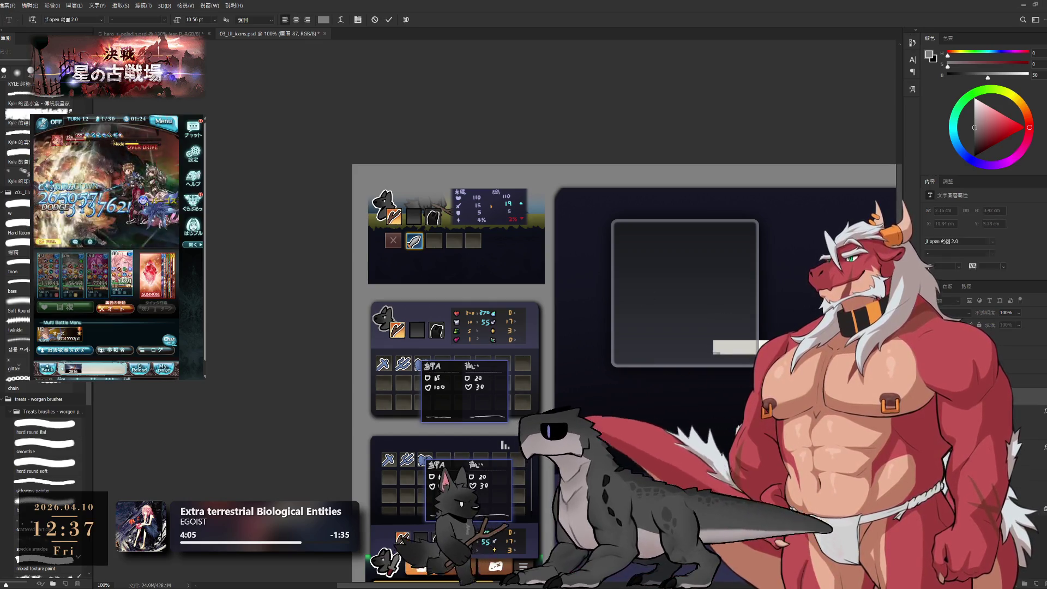
{"action": "left_click", "coordinate": [714, 350]}
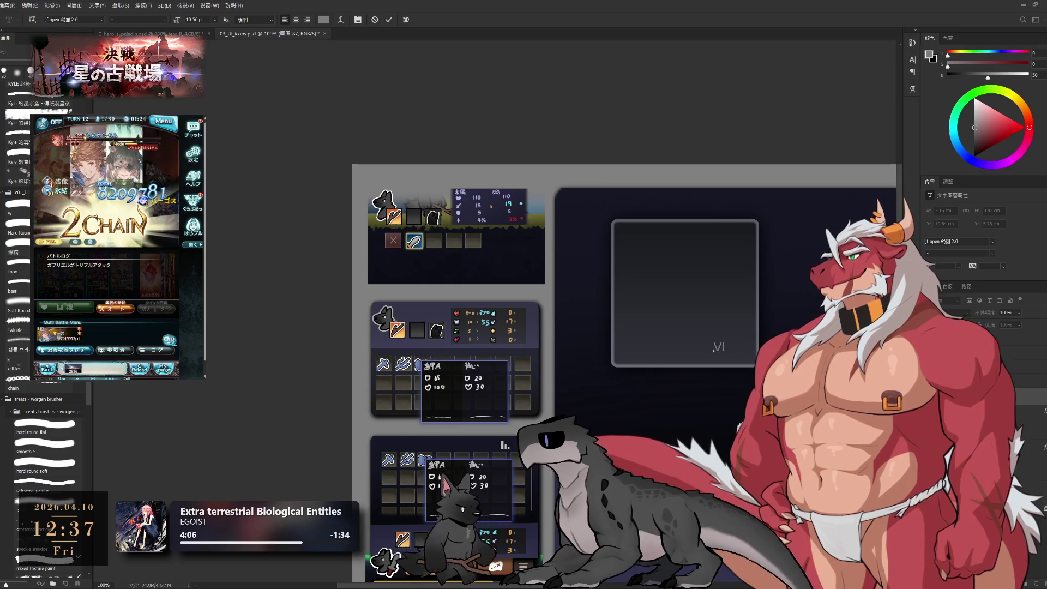
{"action": "key", "text": "ctrl+Return"}
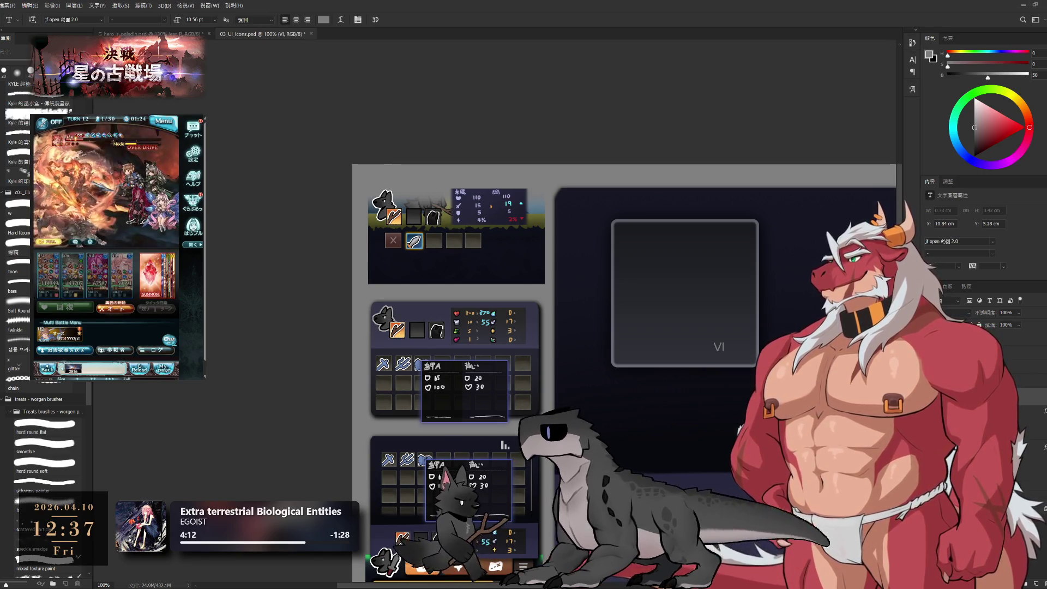
Edit the text so it reads 'IV' and commit it.
{"action": "left_click", "coordinate": [981, 410]}
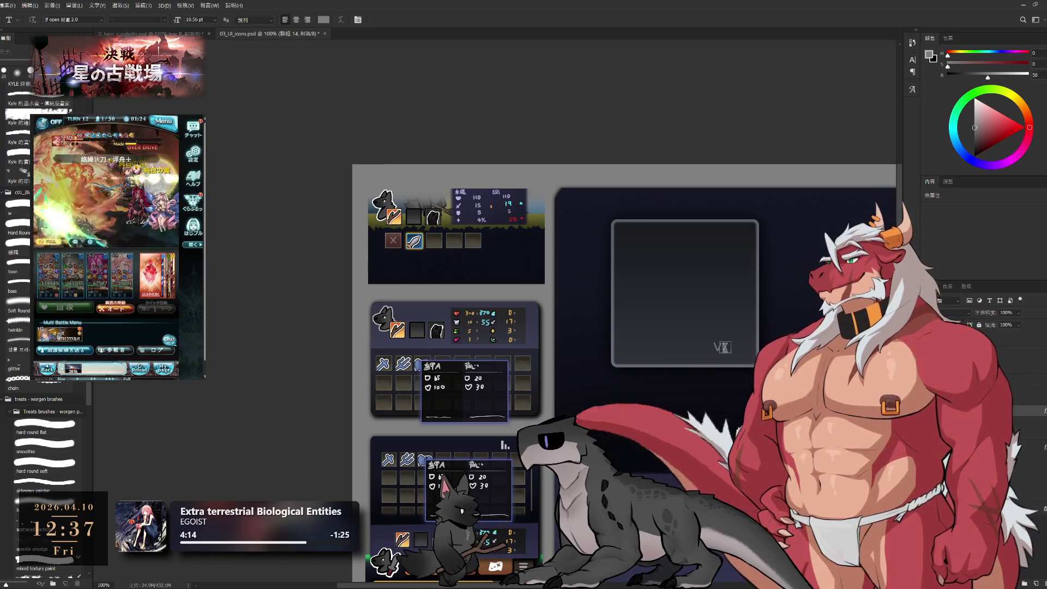
{"action": "left_click", "coordinate": [723, 347]}
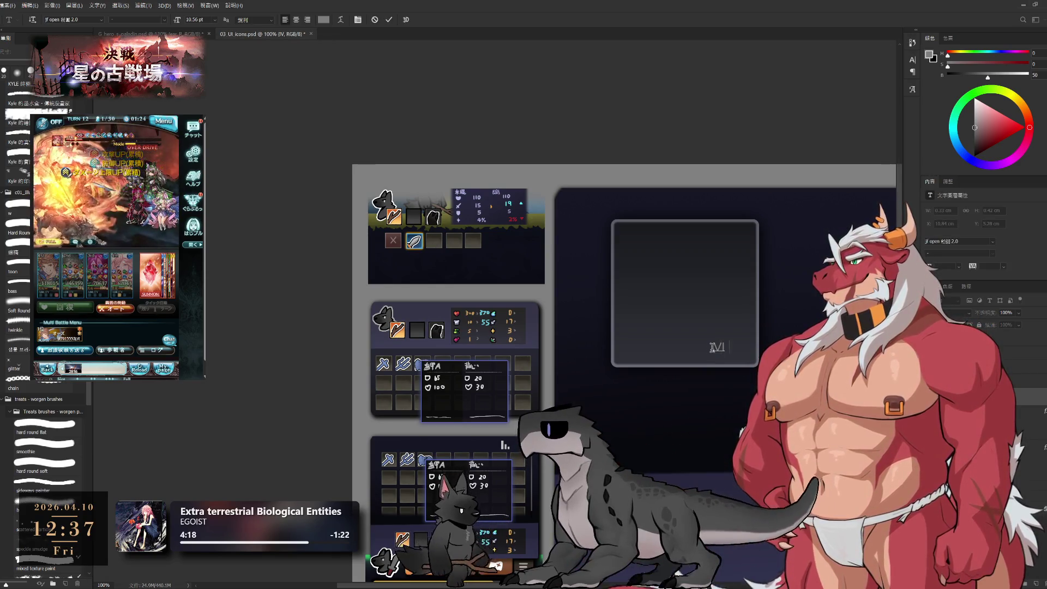
{"action": "type", "text": "II"}
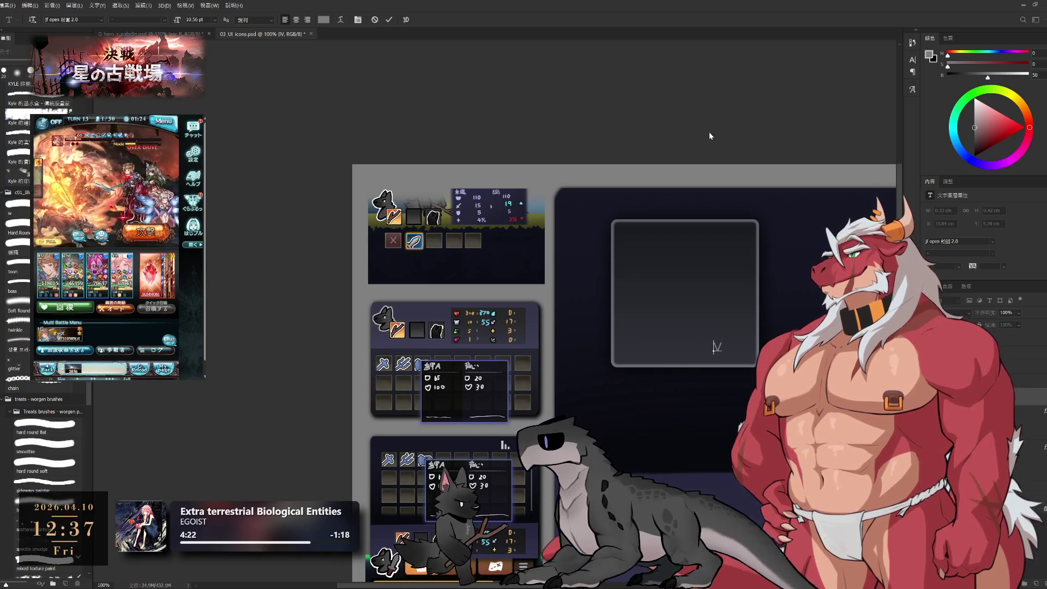
{"action": "key", "text": "ctrl+Return"}
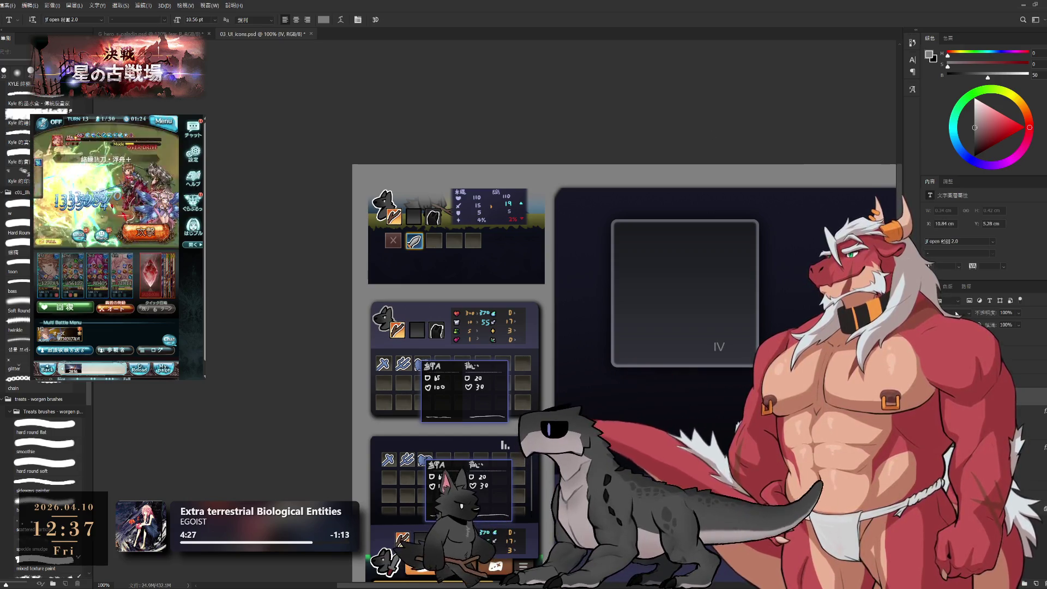
{"action": "left_click", "coordinate": [992, 246]}
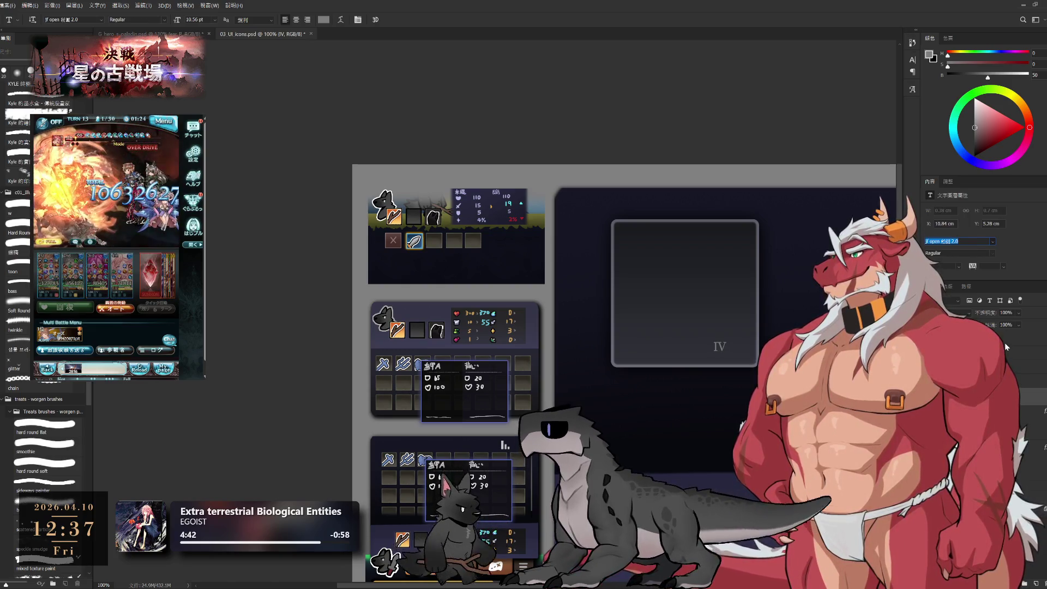
Change the IV text's font to Sitka with the Small style.
{"action": "type", "text": "/"}
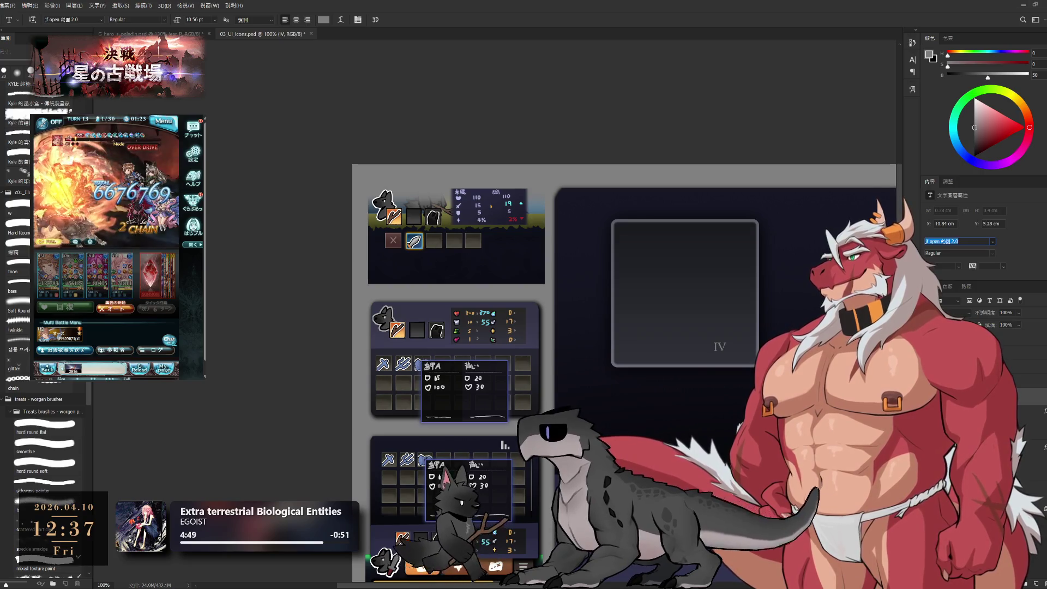
{"action": "key", "text": "Down"}
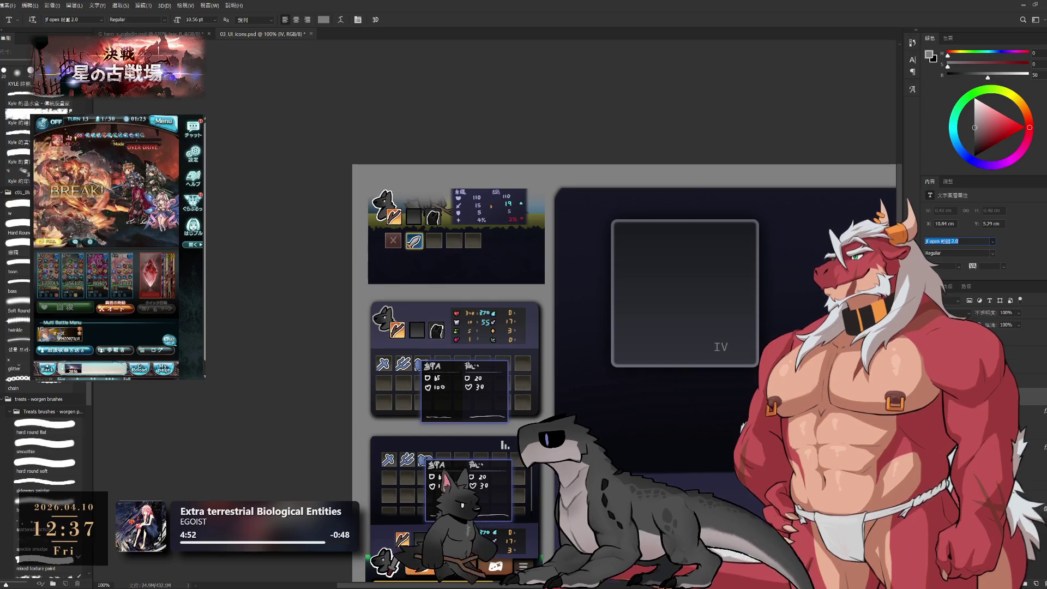
{"action": "type", "text": "Sitka"}
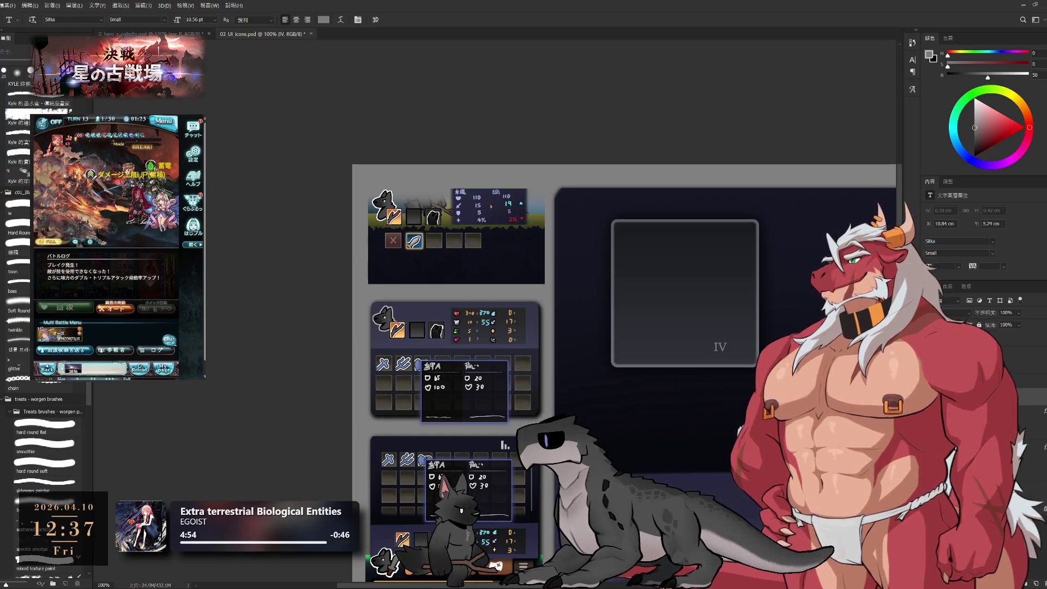
{"action": "key", "text": "Return"}
{"action": "scroll", "coordinate": [1009, 244], "scroll_direction": "down", "scroll_amount": 3}
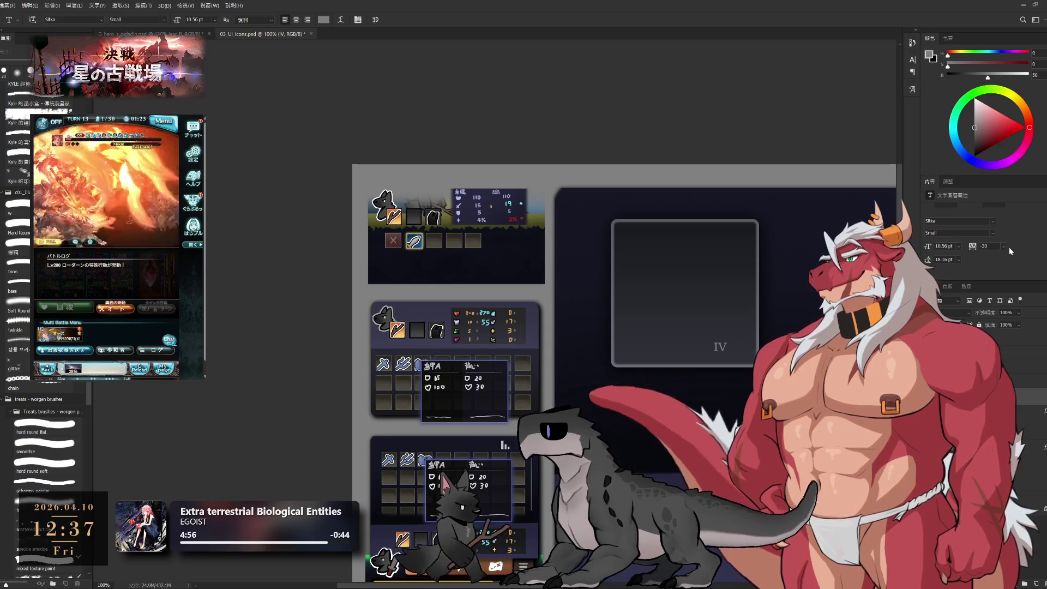
{"action": "scroll", "coordinate": [1025, 248], "scroll_direction": "up", "scroll_amount": 3}
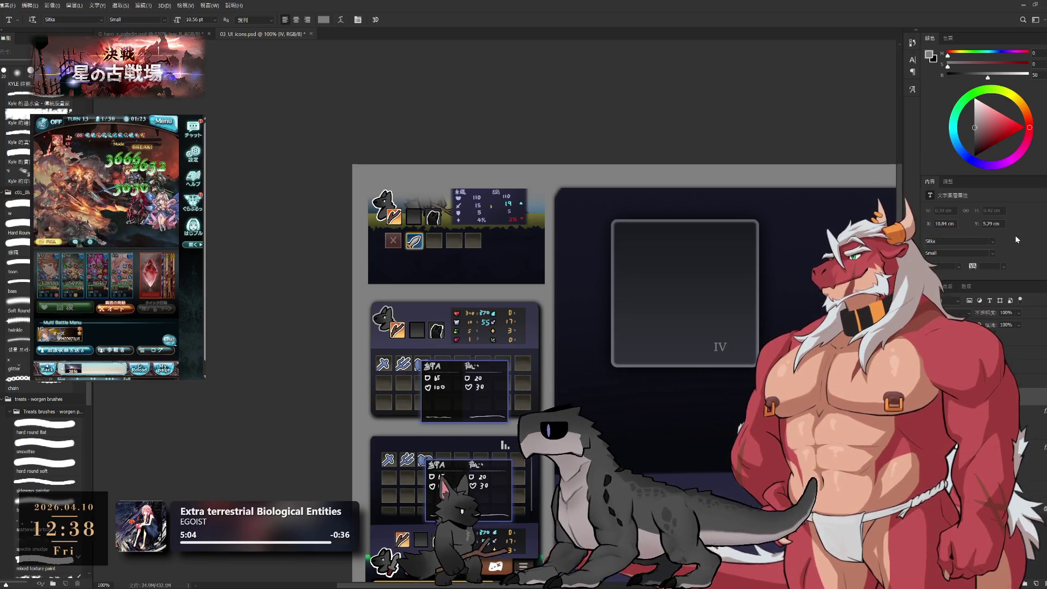
Scale the IV text up to about 315% with Free Transform and commit.
{"action": "key", "text": "ctrl+t"}
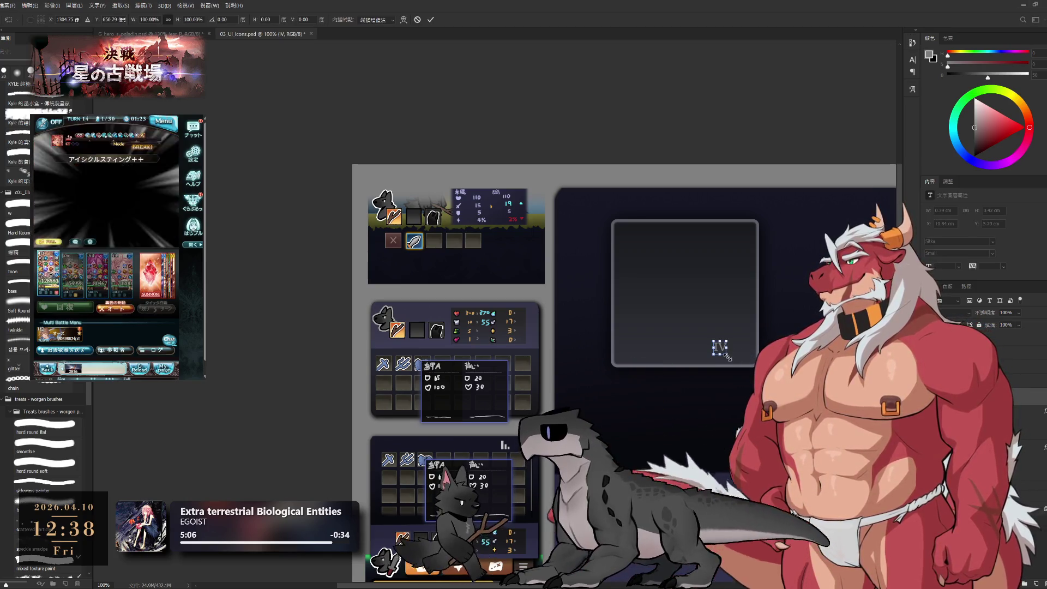
{"action": "mouse_move", "coordinate": [728, 355]}
{"action": "left_mouse_down"}
{"action": "mouse_move", "coordinate": [755, 384]}
{"action": "mouse_move", "coordinate": [729, 349]}
{"action": "left_mouse_up"}
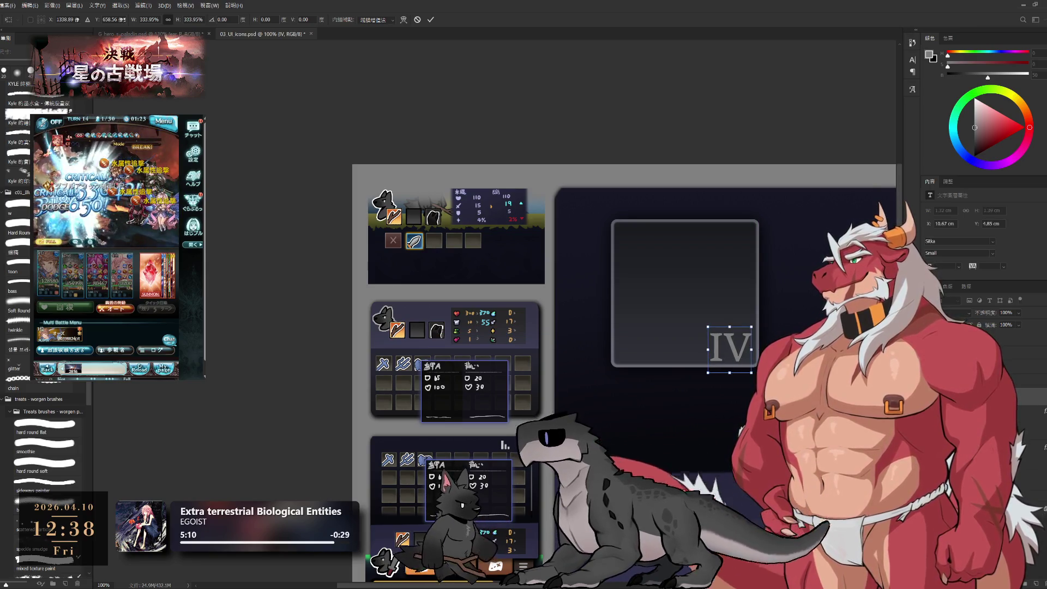
{"action": "key", "text": "Return"}
{"action": "scroll", "coordinate": [725, 376], "scroll_direction": "down", "scroll_amount": 5}
{"action": "scroll", "coordinate": [725, 376], "scroll_direction": "up", "scroll_amount": 2}
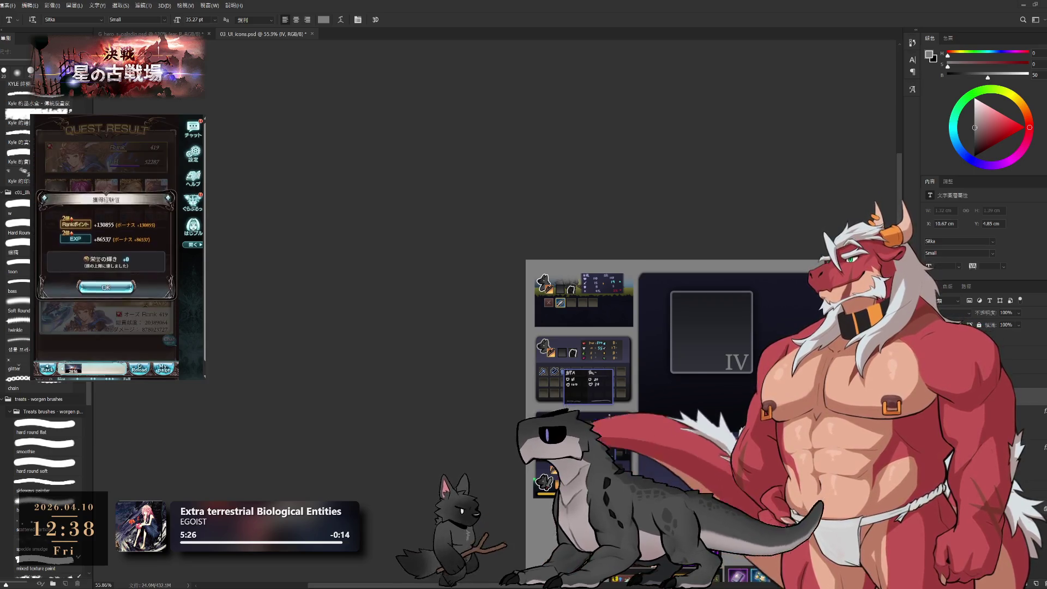
Close the Granblue Fantasy quest results and start the next battle with the chosen party.
{"action": "left_click", "coordinate": [168, 241]}
{"action": "left_click", "coordinate": [136, 344]}
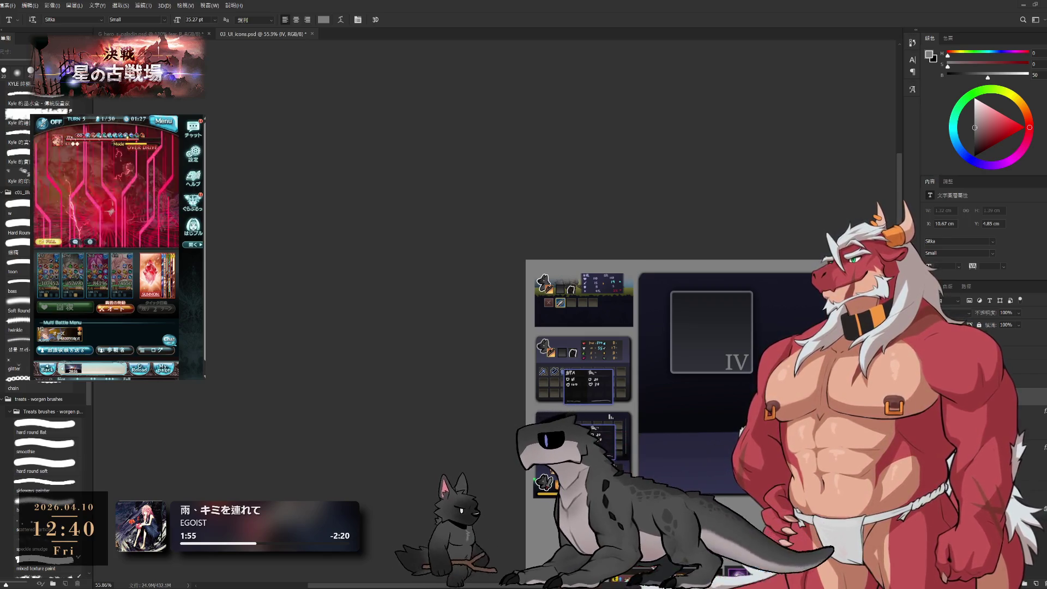
{"action": "mouse_move", "coordinate": [600, 382]}
{"action": "left_mouse_down"}
{"action": "mouse_move", "coordinate": [296, 231]}
{"action": "mouse_move", "coordinate": [366, 246]}
{"action": "left_mouse_up"}
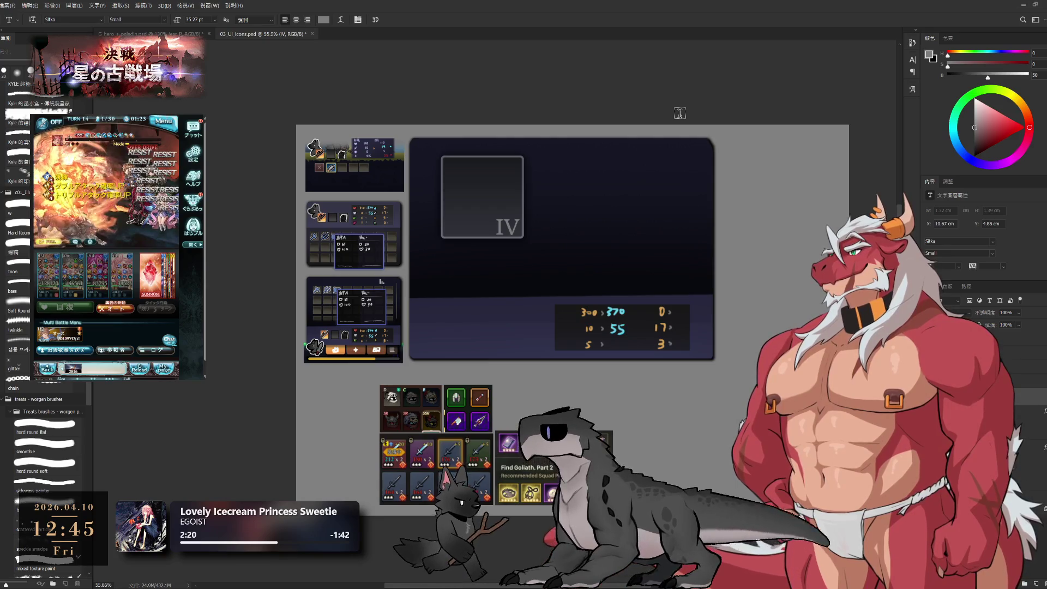
Delete the IV text layer, choose a lighter grey, and add a new empty layer.
{"action": "mouse_move", "coordinate": [583, 236]}
{"action": "left_mouse_down"}
{"action": "mouse_move", "coordinate": [622, 236]}
{"action": "mouse_move", "coordinate": [623, 214]}
{"action": "mouse_move", "coordinate": [610, 293]}
{"action": "left_mouse_up"}
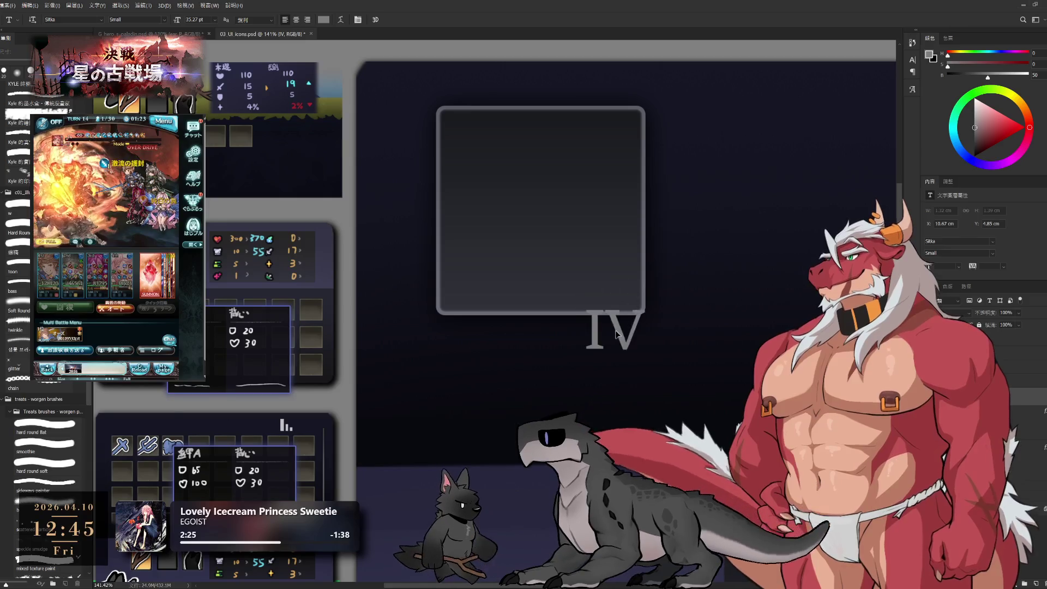
{"action": "key", "text": "b"}
{"action": "key", "text": "Delete"}
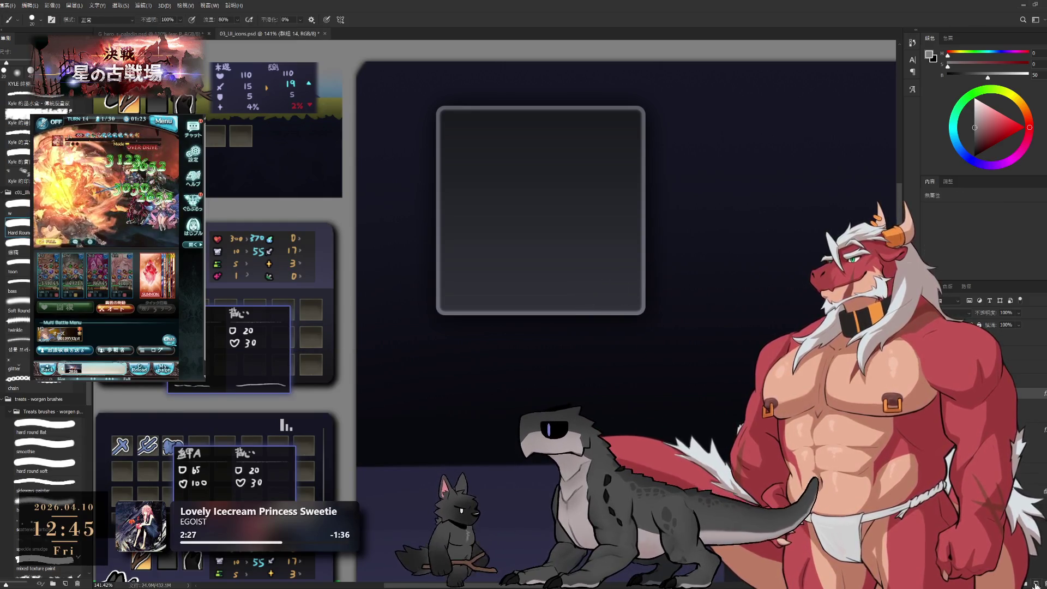
{"action": "left_click", "coordinate": [975, 115]}
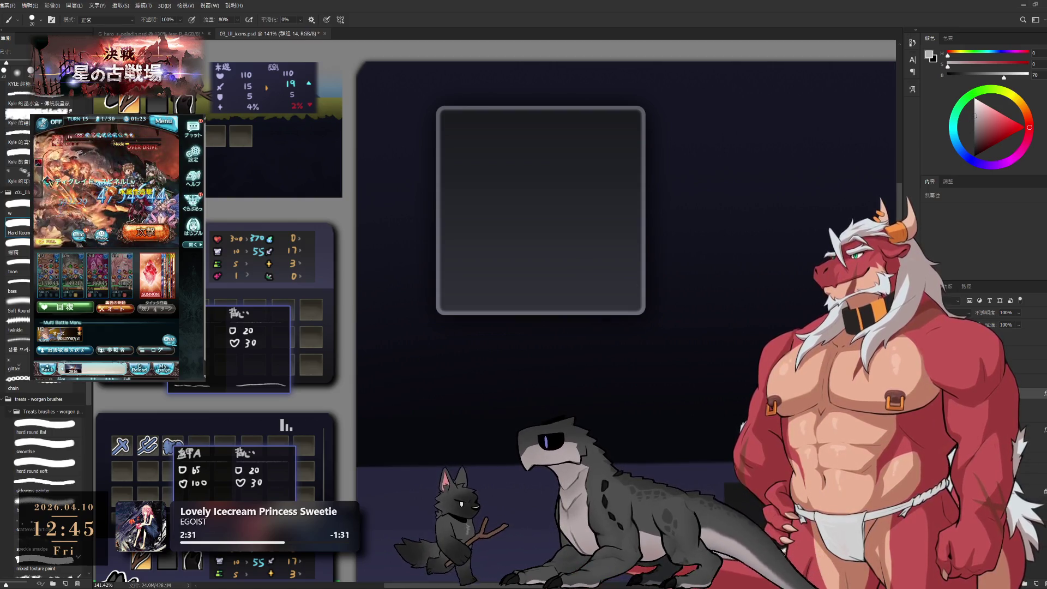
{"action": "left_click", "coordinate": [1035, 584]}
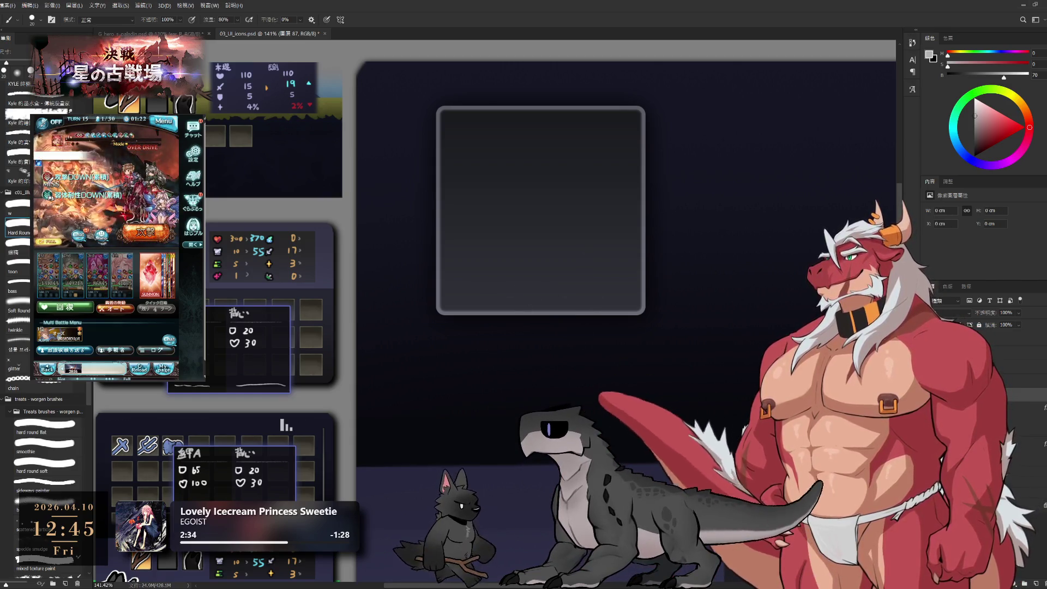
{"action": "left_click_drag", "start_coordinate": [578, 271], "coordinate": [614, 271]}
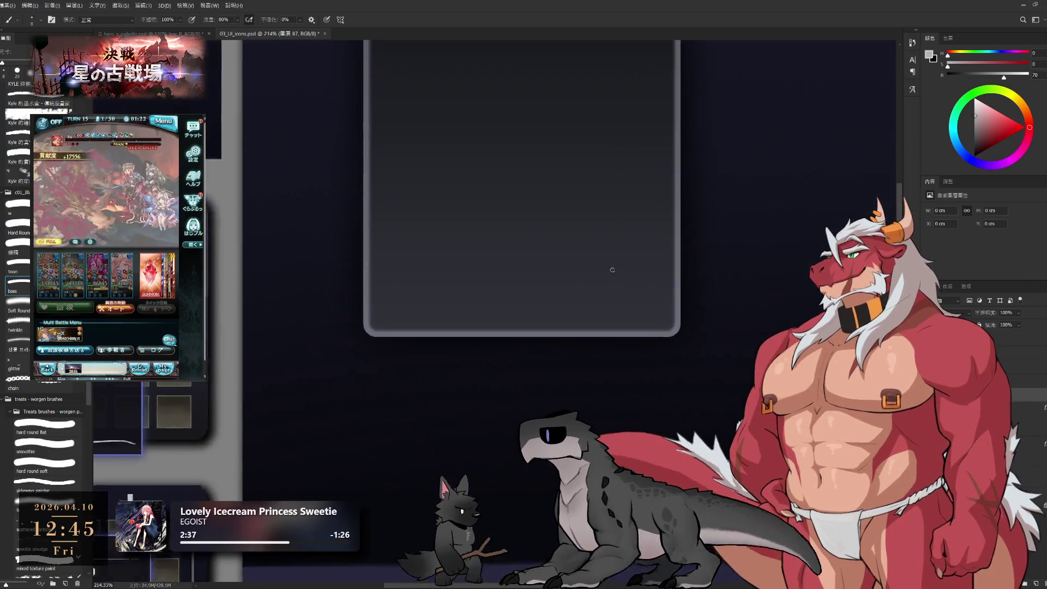
{"action": "key", "text": "bracketright"}
{"action": "key", "text": "bracketright"}
{"action": "key", "text": "bracketright"}
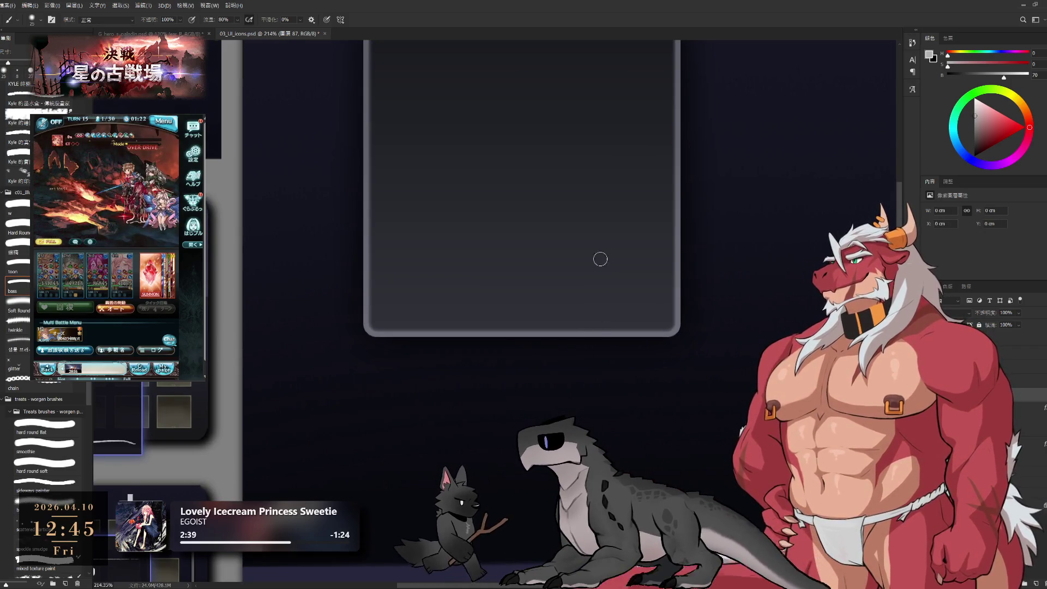
{"action": "left_click_drag", "start_coordinate": [603, 234], "coordinate": [594, 344]}
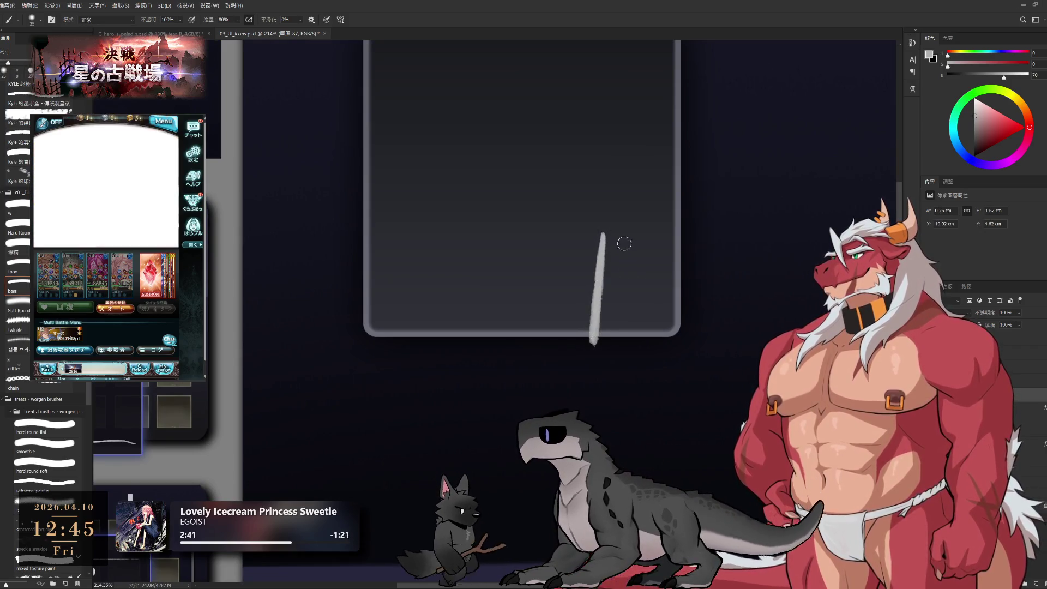
{"action": "key", "text": "ctrl+z"}
{"action": "left_click_drag", "start_coordinate": [611, 248], "coordinate": [585, 329]}
{"action": "left_click_drag", "start_coordinate": [630, 247], "coordinate": [640, 326]}
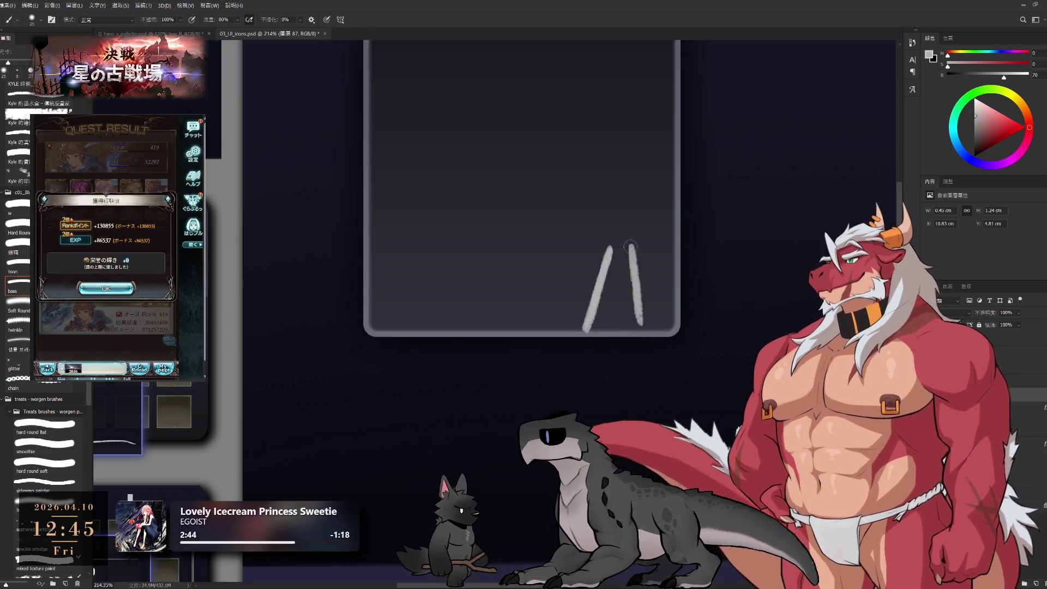
{"action": "key", "text": "ctrl+z"}
{"action": "left_click_drag", "start_coordinate": [627, 253], "coordinate": [639, 326]}
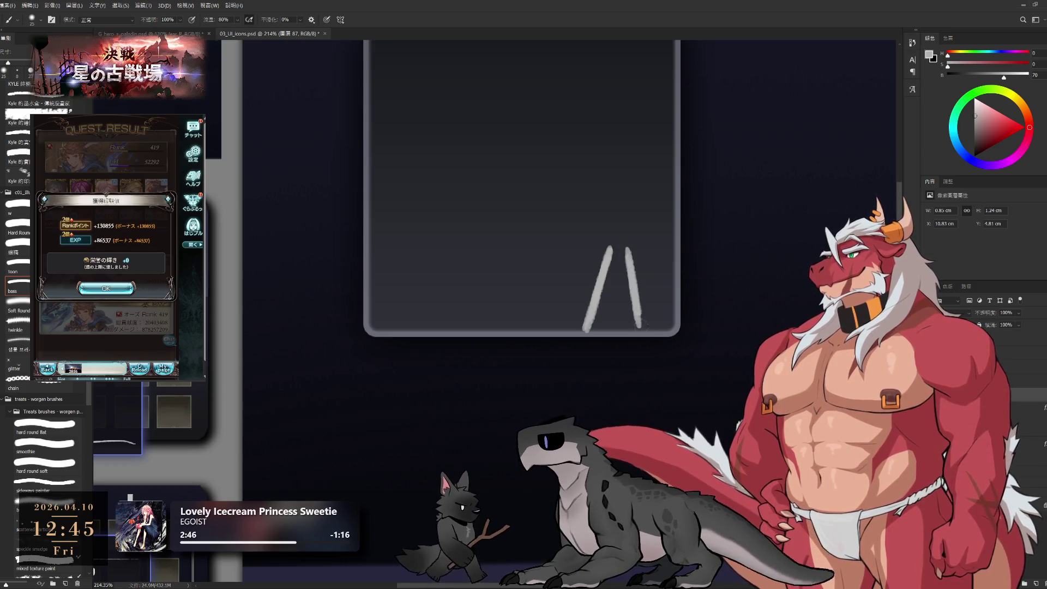
{"action": "left_click_drag", "start_coordinate": [674, 241], "coordinate": [641, 323]}
{"action": "key", "text": "ctrl+z"}
{"action": "mouse_move", "coordinate": [675, 241]}
{"action": "left_mouse_down"}
{"action": "mouse_move", "coordinate": [640, 326]}
{"action": "mouse_move", "coordinate": [671, 247]}
{"action": "left_mouse_up"}
{"action": "key", "text": "ctrl+z"}
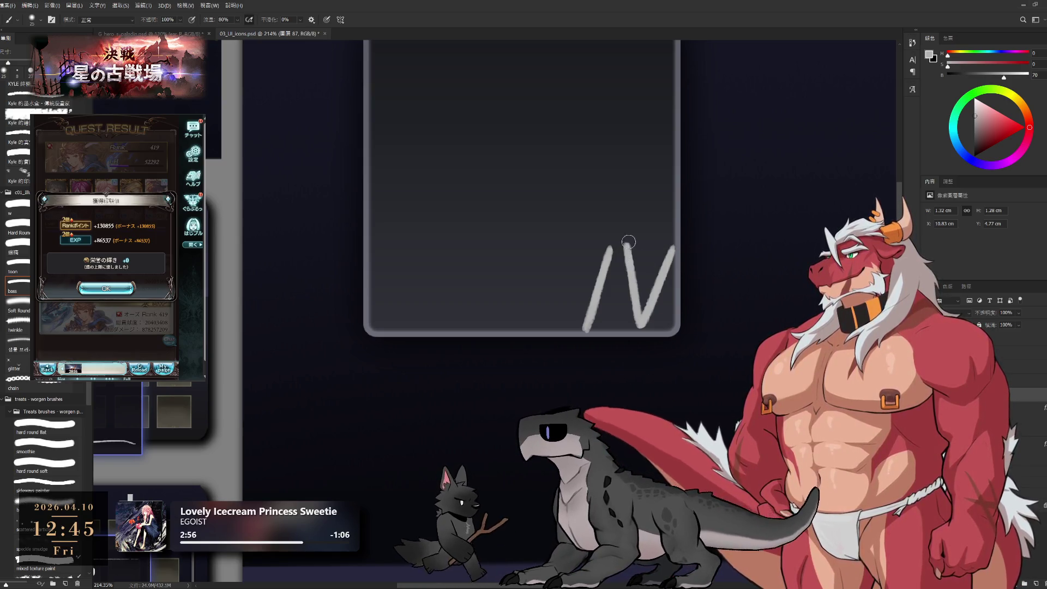
{"action": "key", "text": "e"}
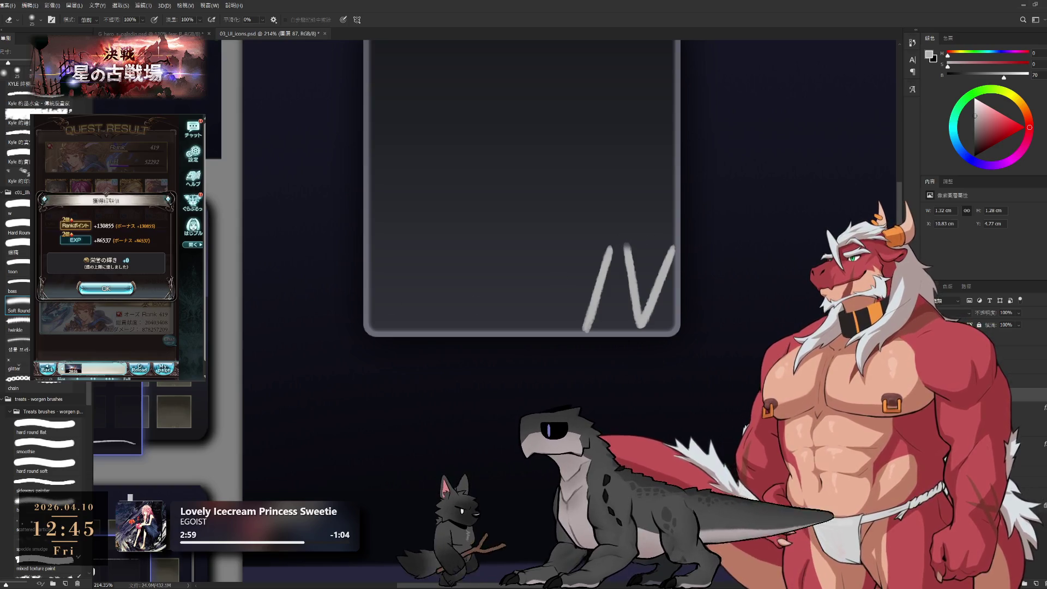
{"action": "left_click", "coordinate": [18, 226]}
{"action": "key", "text": "bracketleft"}
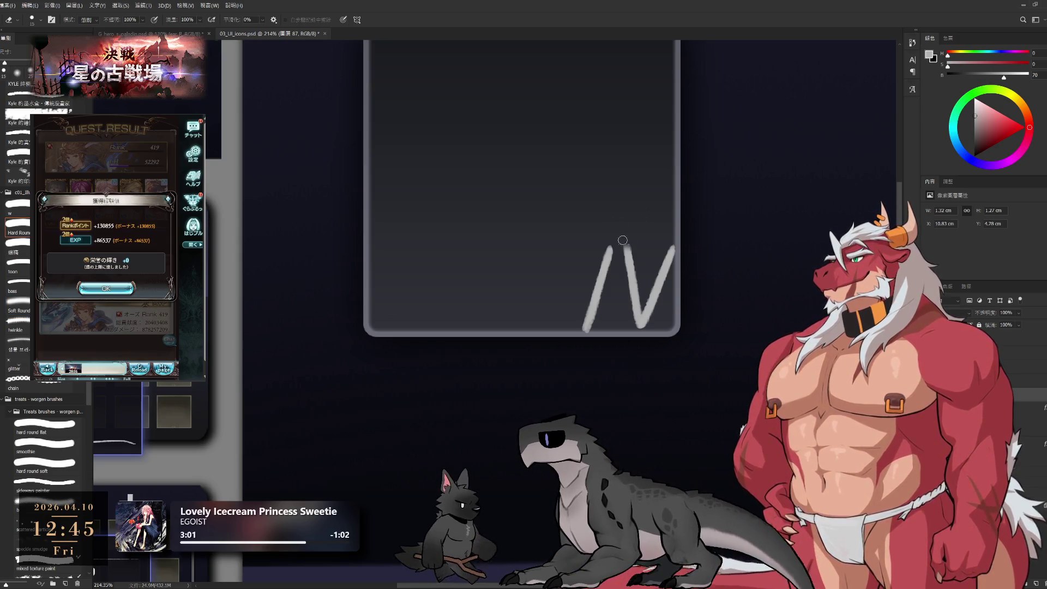
{"action": "key", "text": "b"}
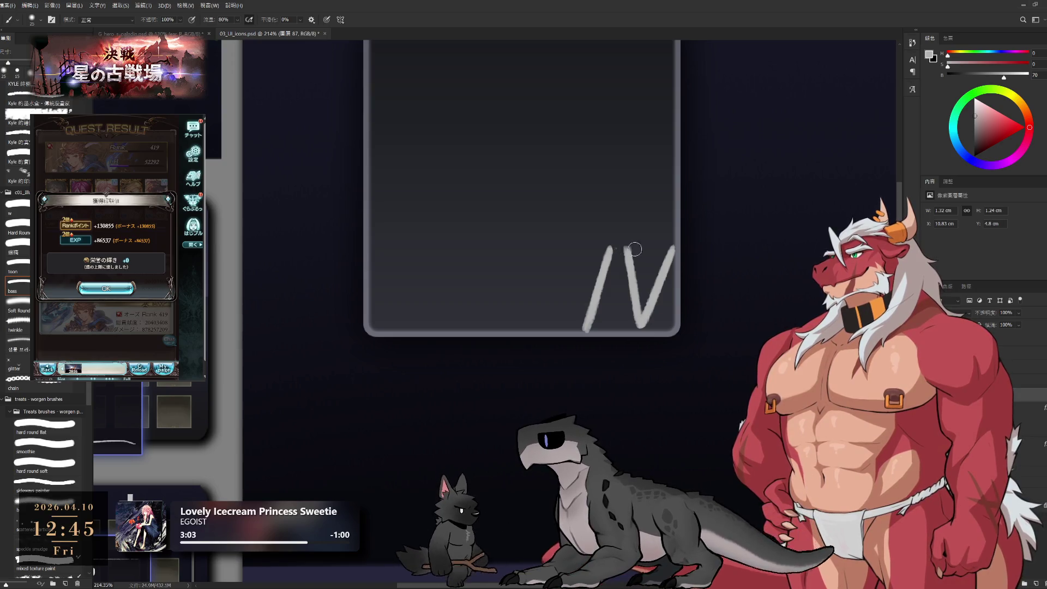
{"action": "left_click_drag", "start_coordinate": [617, 248], "coordinate": [682, 248]}
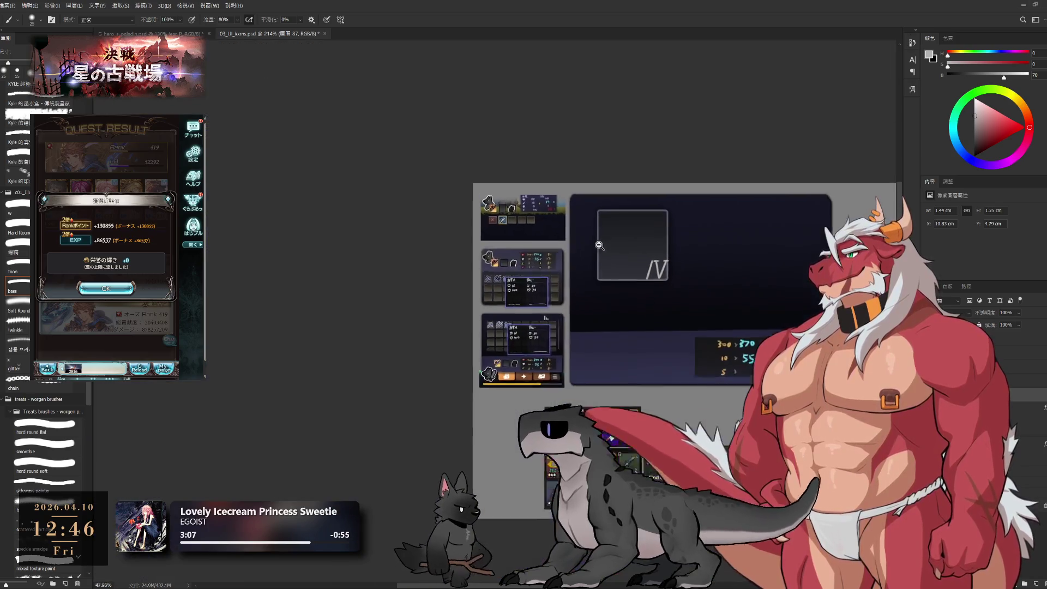
{"action": "left_click", "coordinate": [615, 255], "text": "ctrl+alt"}
{"action": "left_click_drag", "start_coordinate": [614, 255], "coordinate": [624, 243]}
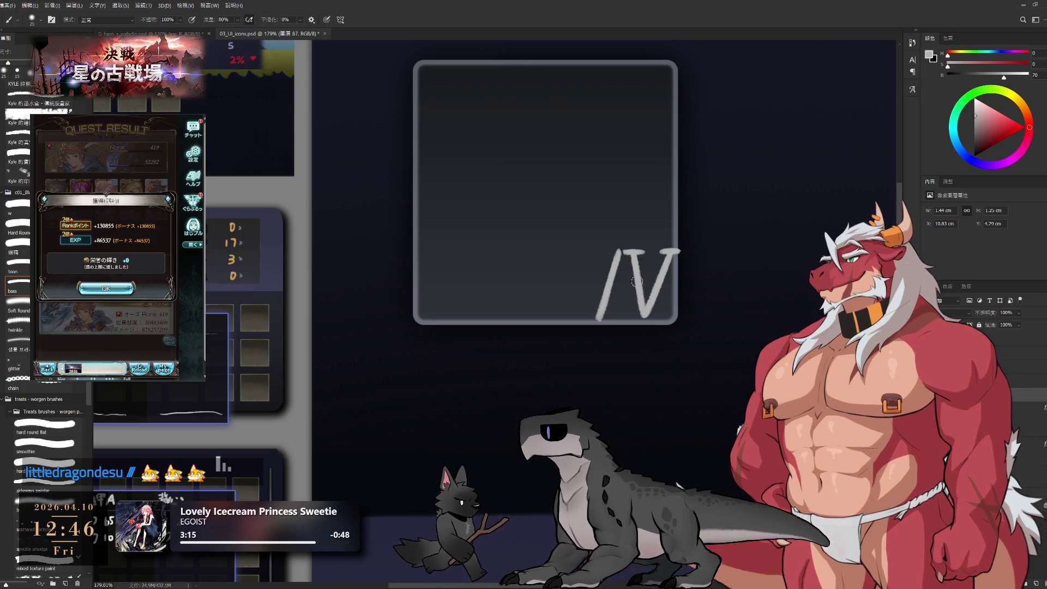
{"action": "key", "text": "e"}
{"action": "left_click_drag", "start_coordinate": [636, 229], "coordinate": [662, 241]}
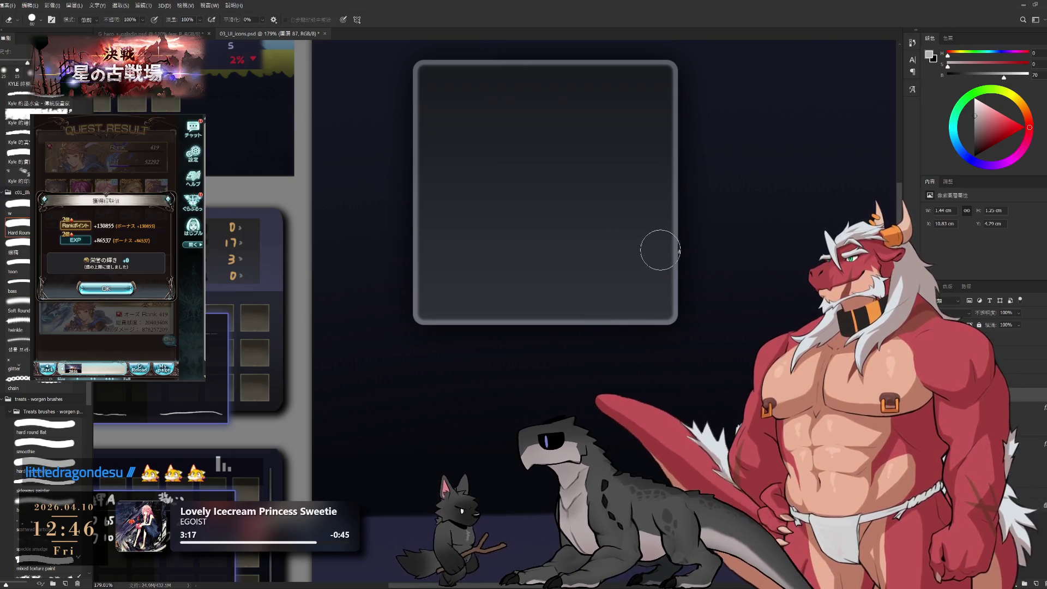
{"action": "key", "text": "b"}
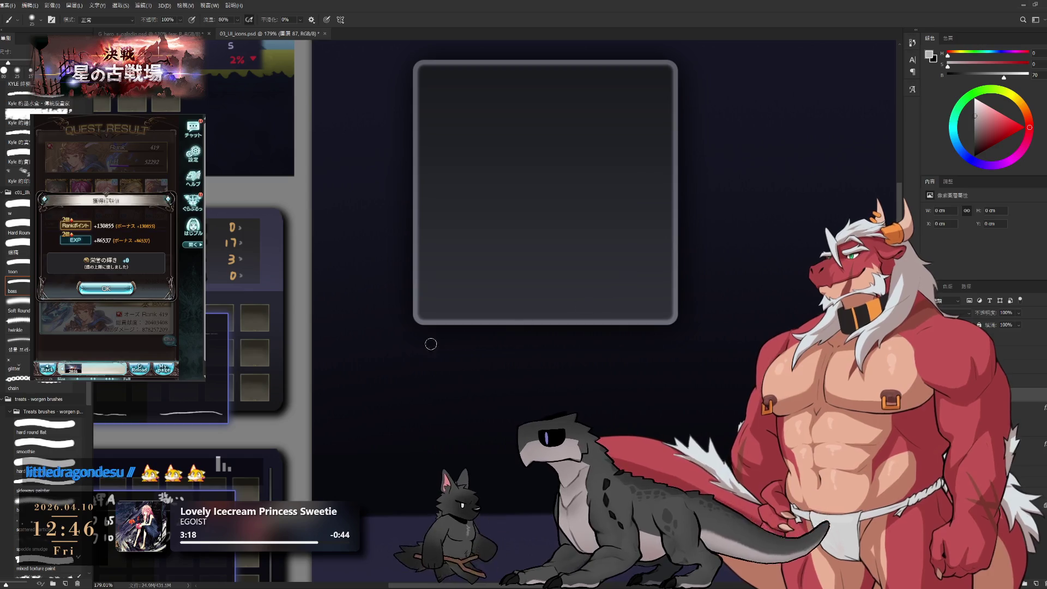
With a hard 20 px brush, paint the two slanted strokes of the V.
{"action": "left_click", "coordinate": [50, 467]}
{"action": "key", "text": "bracketleft"}
{"action": "key", "text": "bracketleft"}
{"action": "key", "text": "bracketleft"}
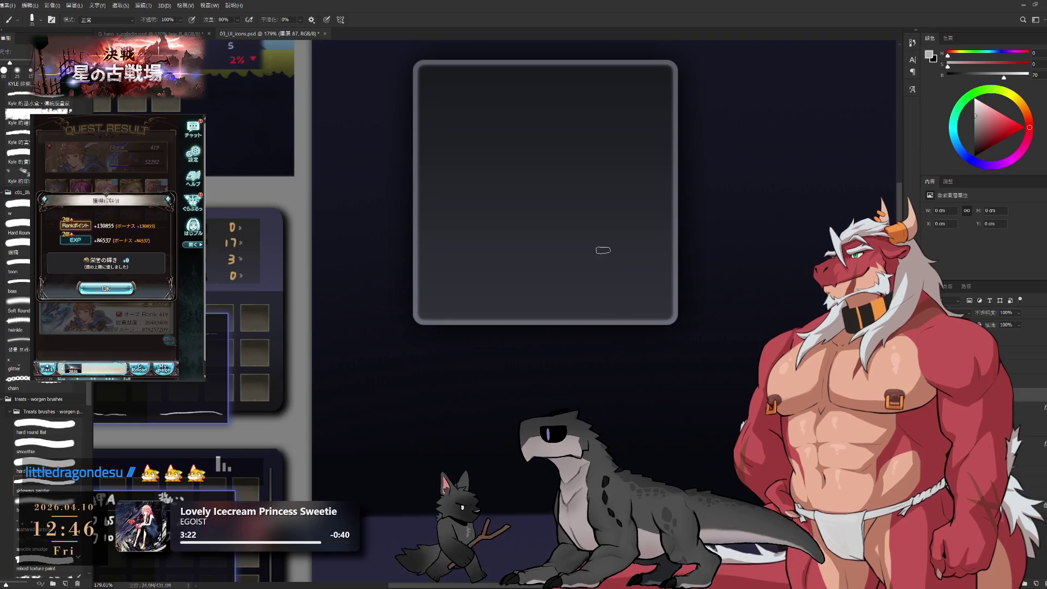
{"action": "left_click_drag", "start_coordinate": [610, 255], "coordinate": [626, 309]}
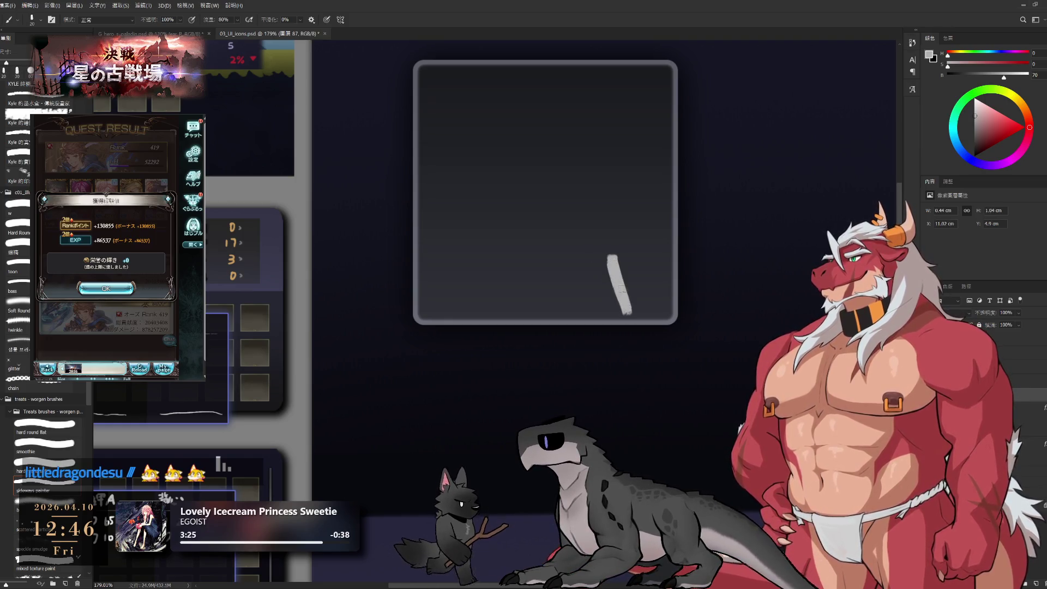
{"action": "key", "text": "ctrl+z"}
{"action": "left_click_drag", "start_coordinate": [619, 254], "coordinate": [633, 311]}
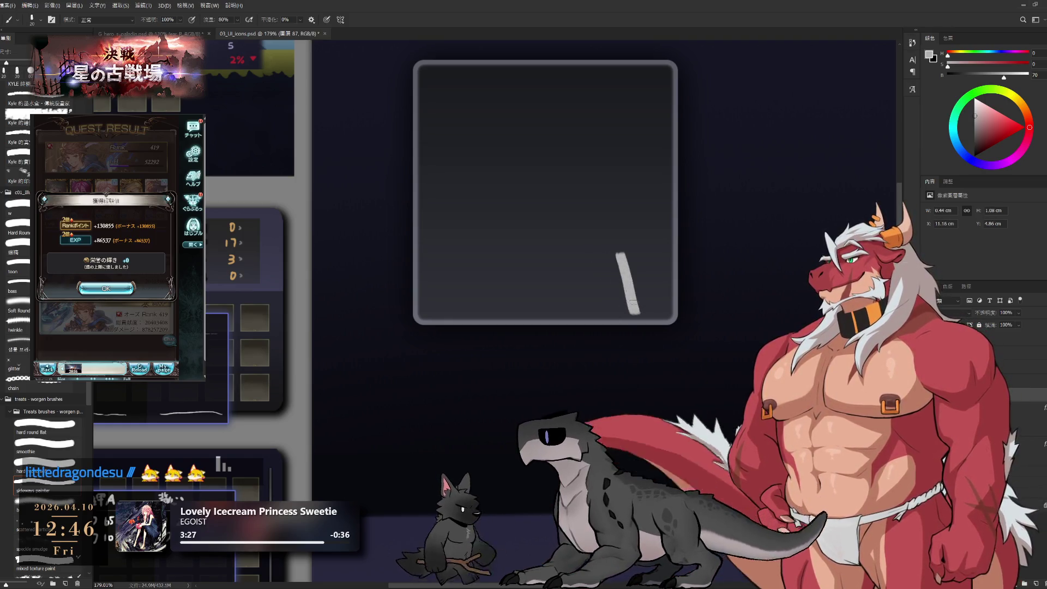
{"action": "key", "text": "ctrl+z"}
{"action": "left_click_drag", "start_coordinate": [616, 259], "coordinate": [649, 315]}
{"action": "key", "text": "ctrl+z"}
{"action": "left_click_drag", "start_coordinate": [620, 253], "coordinate": [646, 315]}
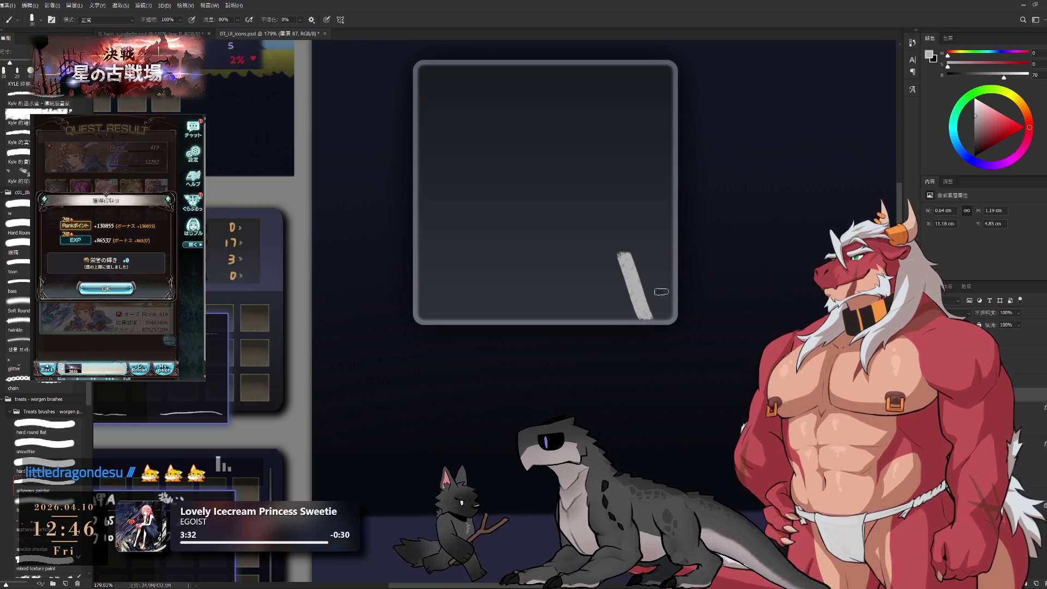
{"action": "left_click_drag", "start_coordinate": [675, 257], "coordinate": [651, 315]}
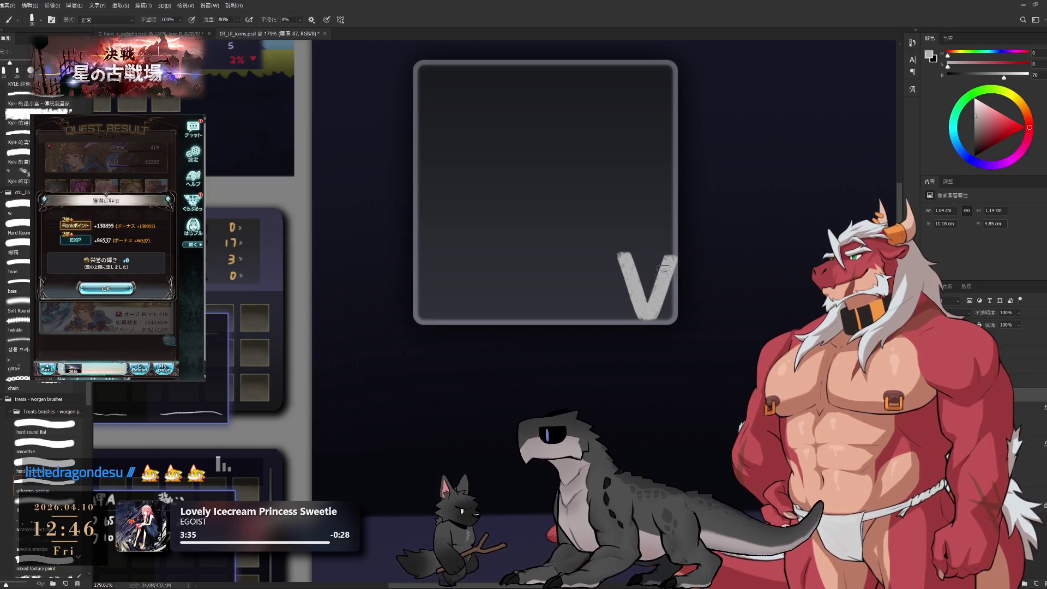
{"action": "key", "text": "ctrl+z"}
{"action": "left_click_drag", "start_coordinate": [677, 248], "coordinate": [651, 315]}
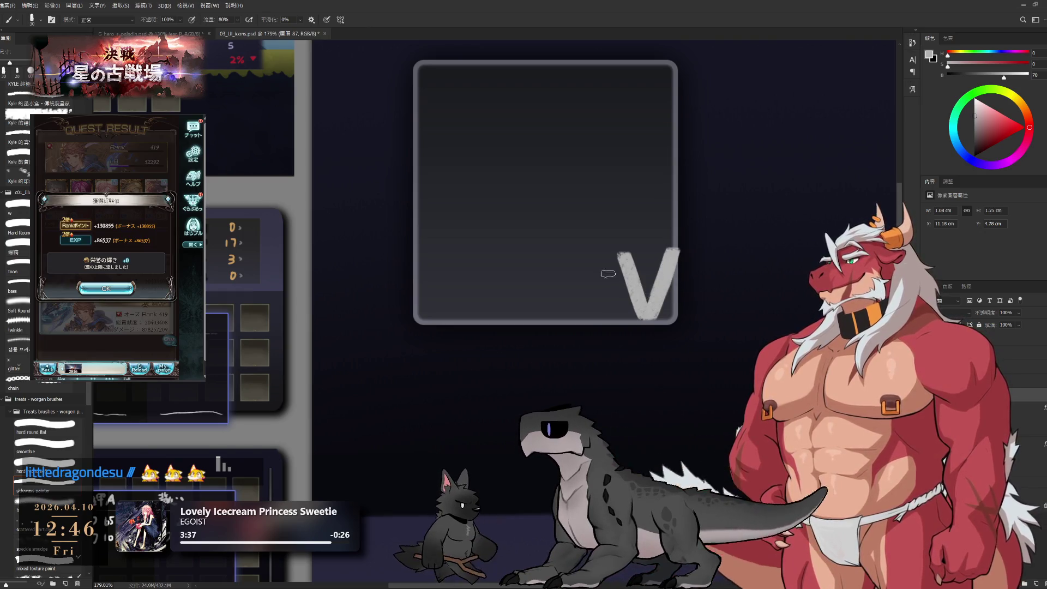
Paint the I stroke left of the V and start the next game quest battle.
{"action": "left_click_drag", "start_coordinate": [602, 251], "coordinate": [603, 316]}
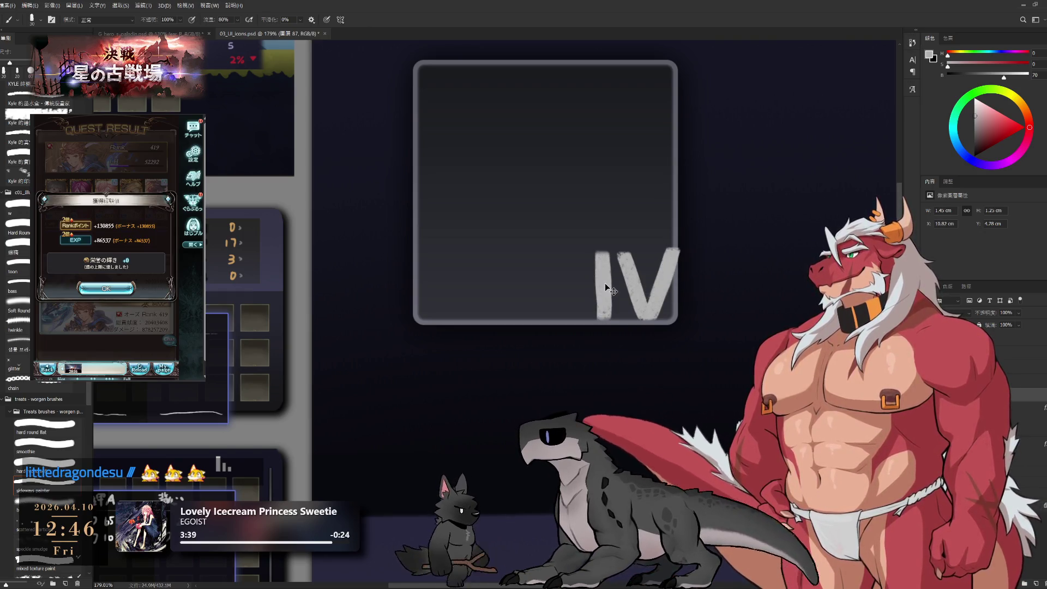
{"action": "key", "text": "ctrl+z"}
{"action": "left_click_drag", "start_coordinate": [602, 250], "coordinate": [603, 321]}
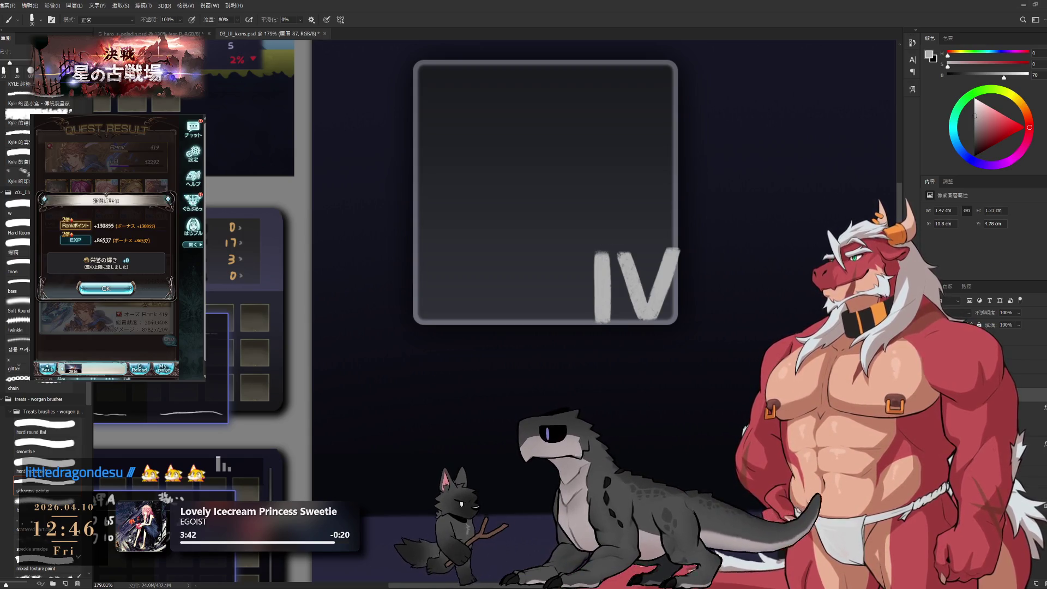
{"action": "key", "text": "alt+Left"}
{"action": "left_click", "coordinate": [105, 270]}
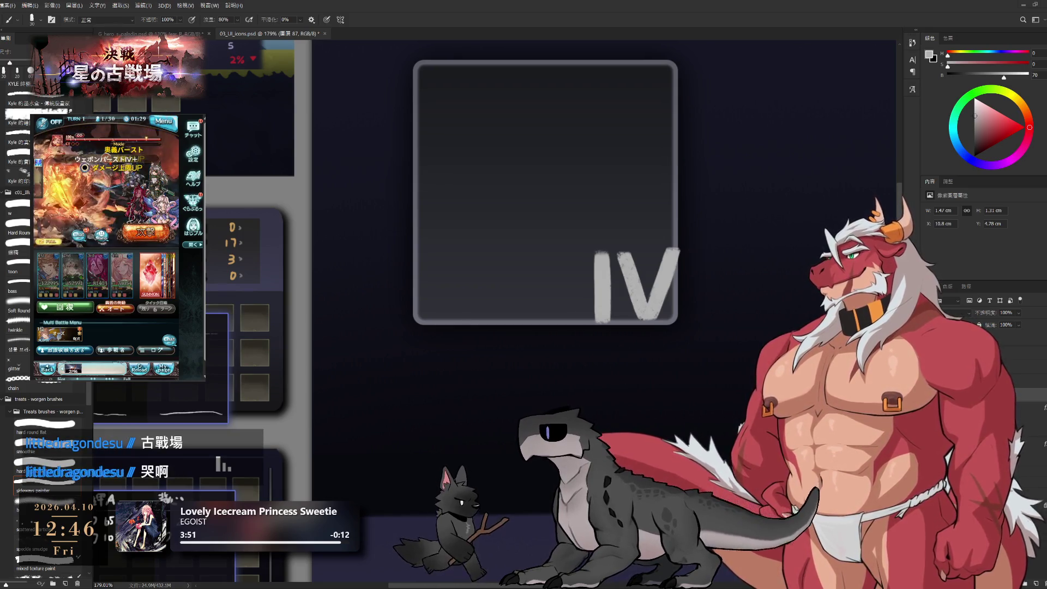
{"action": "left_click_drag", "start_coordinate": [639, 183], "coordinate": [650, 162]}
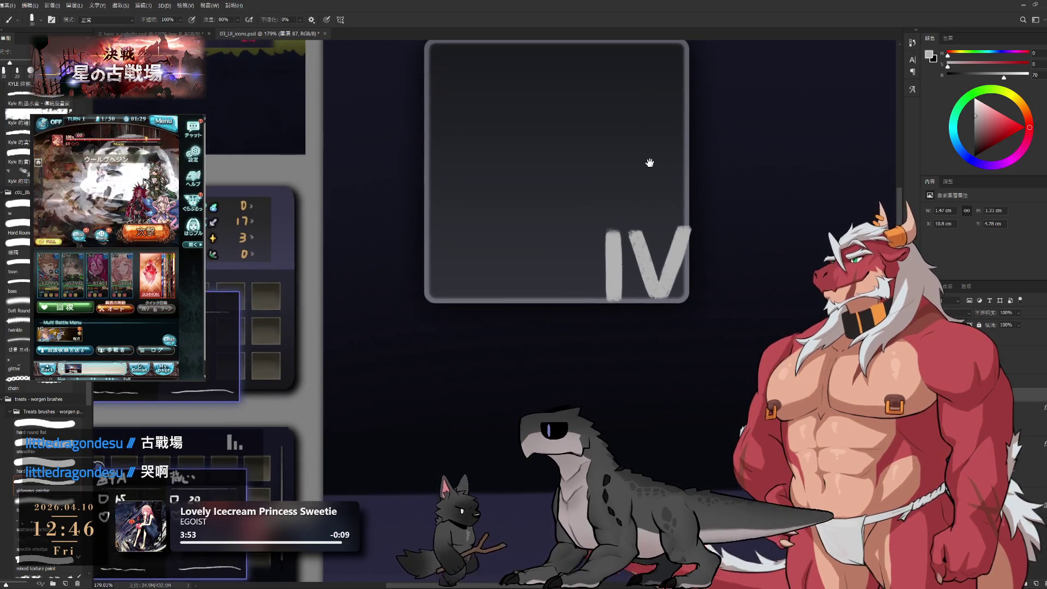
Shrink the brush to 15 px for fine touch-ups on the IV numeral.
{"action": "scroll", "coordinate": [659, 196], "scroll_direction": "up", "scroll_amount": 4}
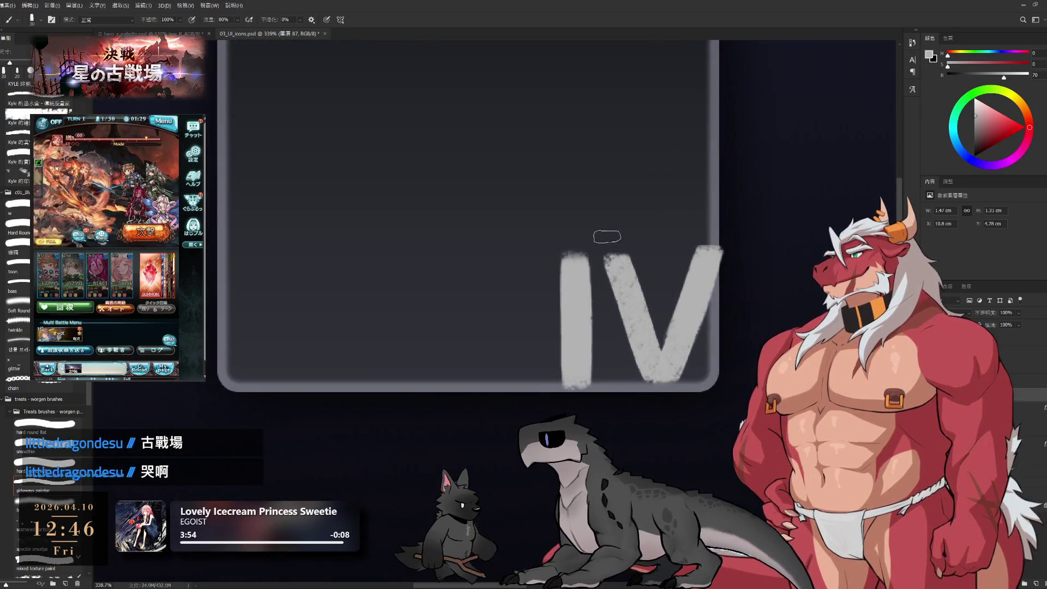
{"action": "key", "text": "bracketleft"}
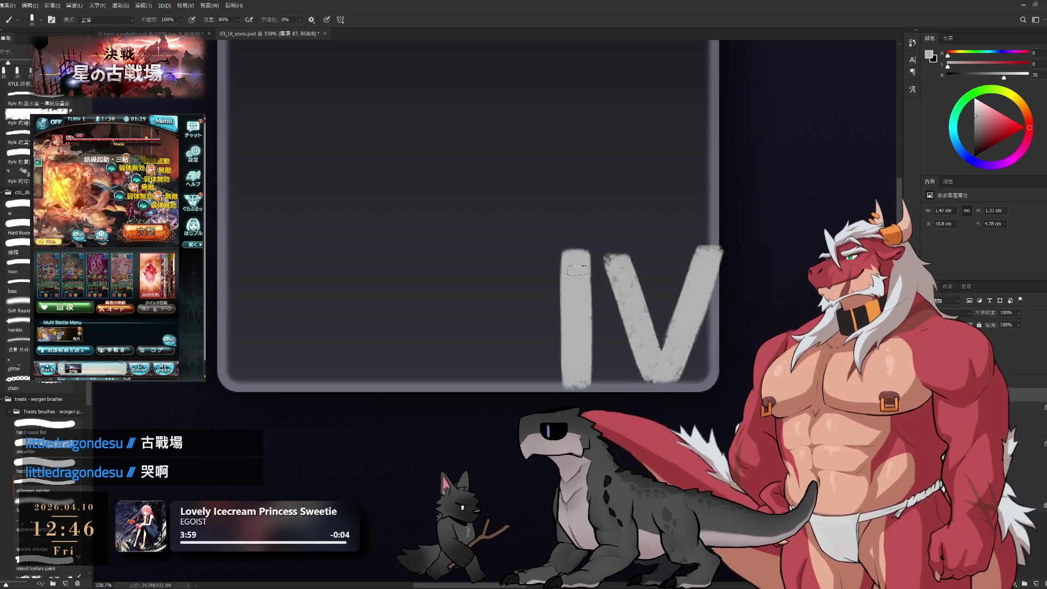
{"action": "key", "text": "bracketleft"}
{"action": "key", "text": "bracketleft"}
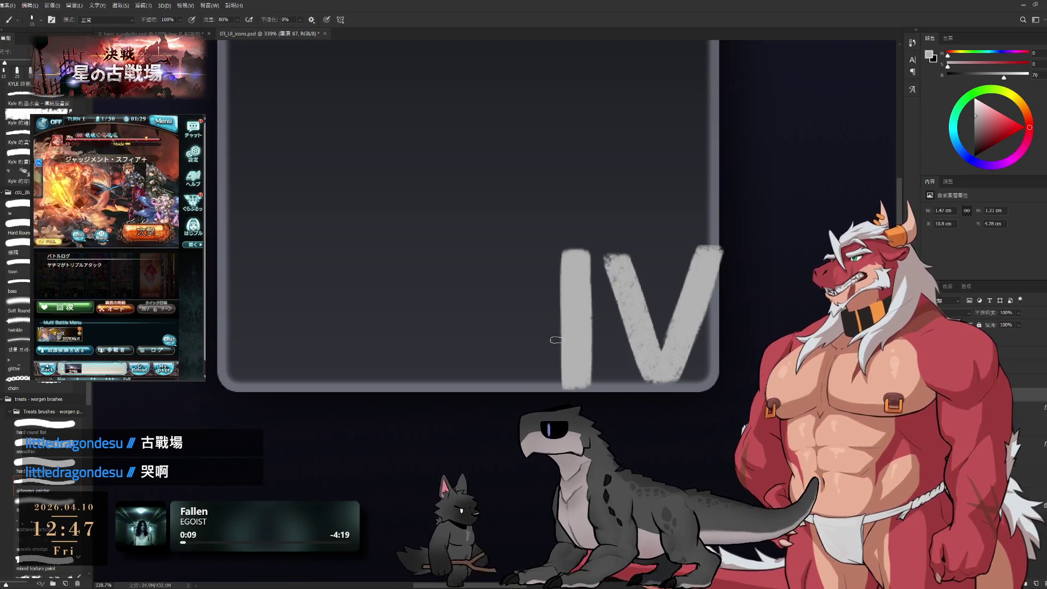
{"action": "left_click_drag", "start_coordinate": [696, 222], "coordinate": [625, 233]}
Add a small light-grey touch to the V's top-right tip.
{"action": "key", "text": "e"}
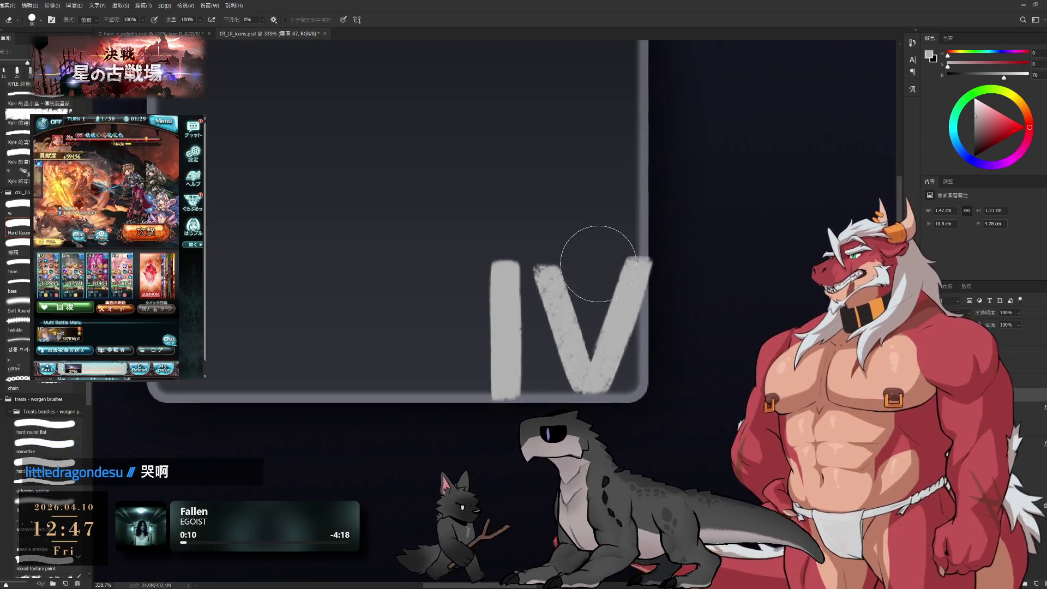
{"action": "key", "text": "b"}
{"action": "key", "text": "bracketright"}
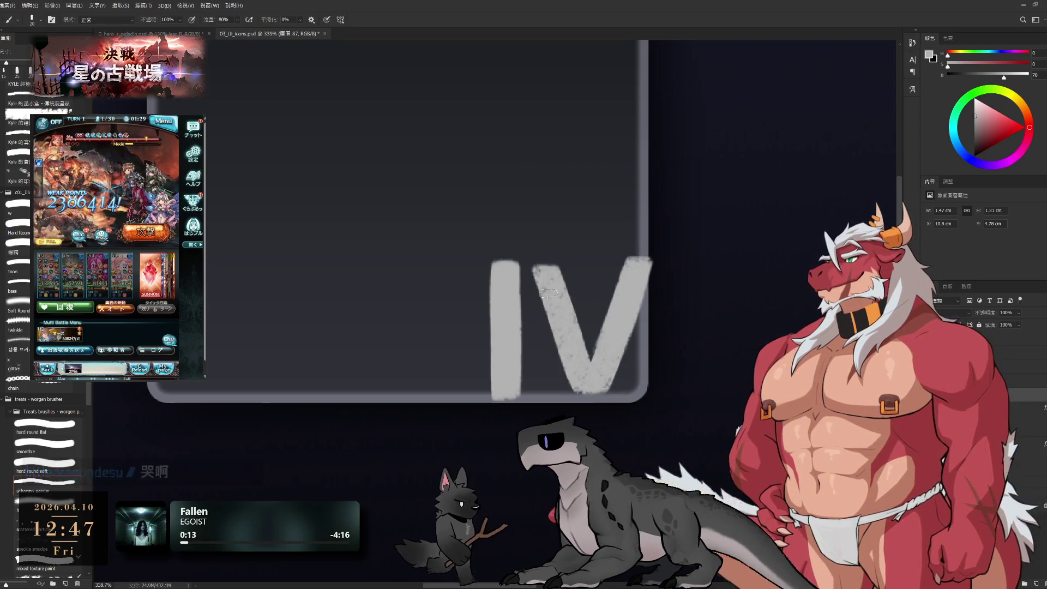
{"action": "key", "text": "bracketleft"}
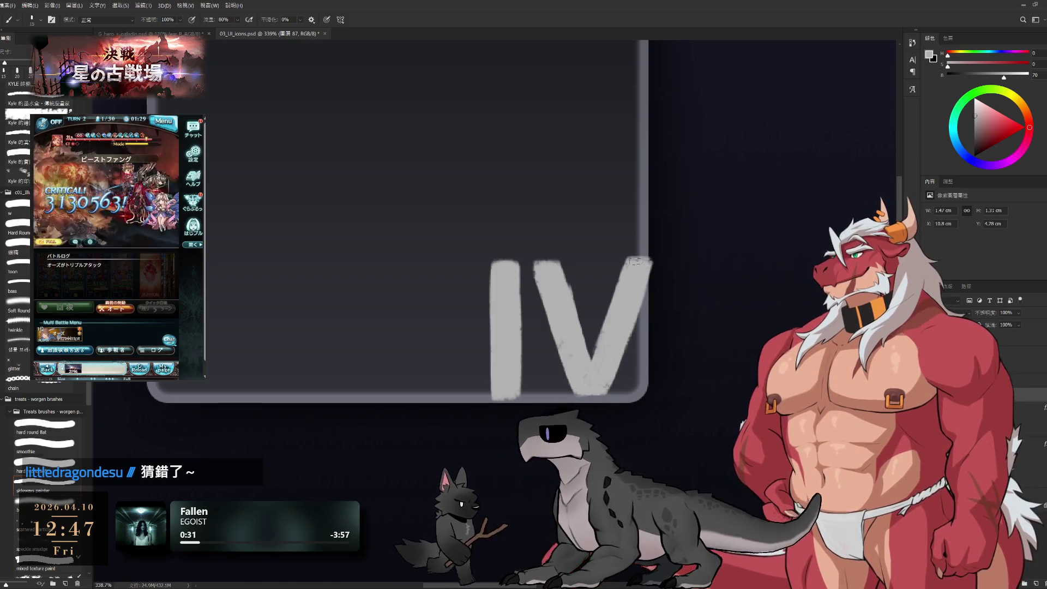
{"action": "left_click_drag", "start_coordinate": [643, 267], "coordinate": [649, 263]}
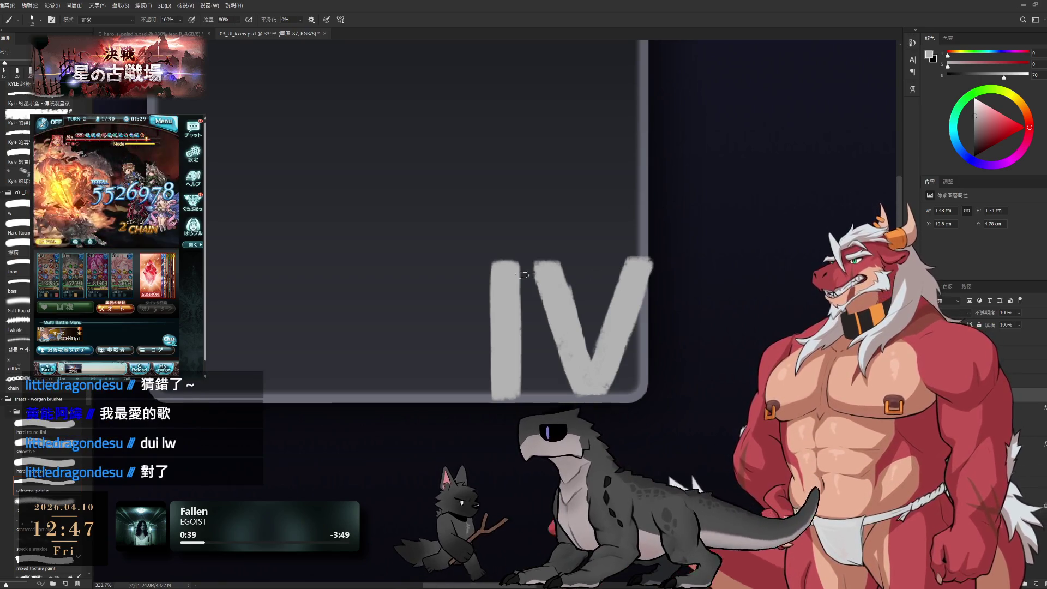
Paint a light grey mark across the IV's top, then switch to a small eraser.
{"action": "key", "text": "e"}
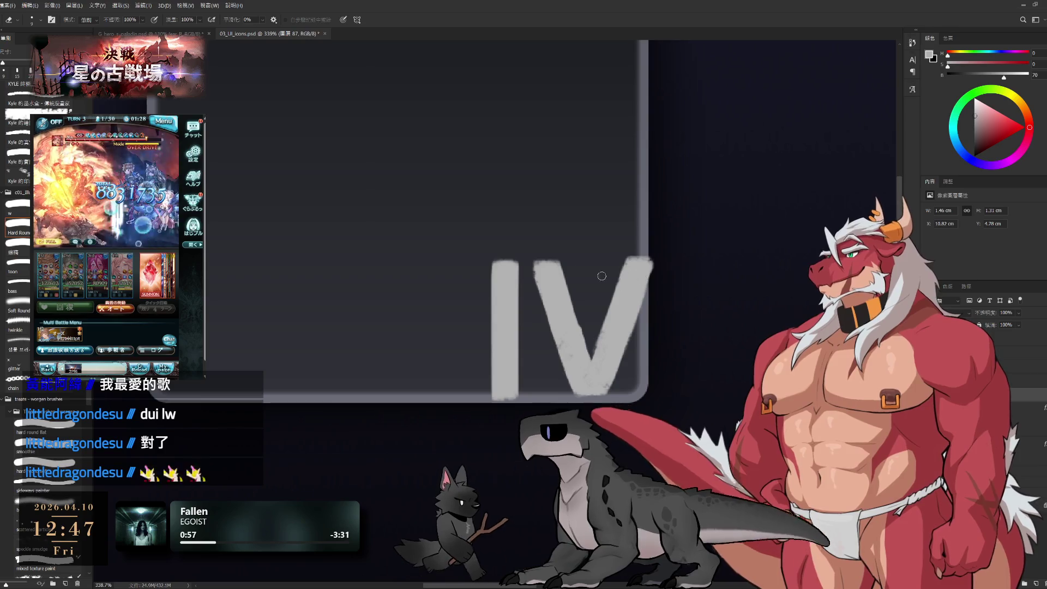
{"action": "key", "text": "b"}
{"action": "left_click_drag", "start_coordinate": [540, 266], "coordinate": [548, 267]}
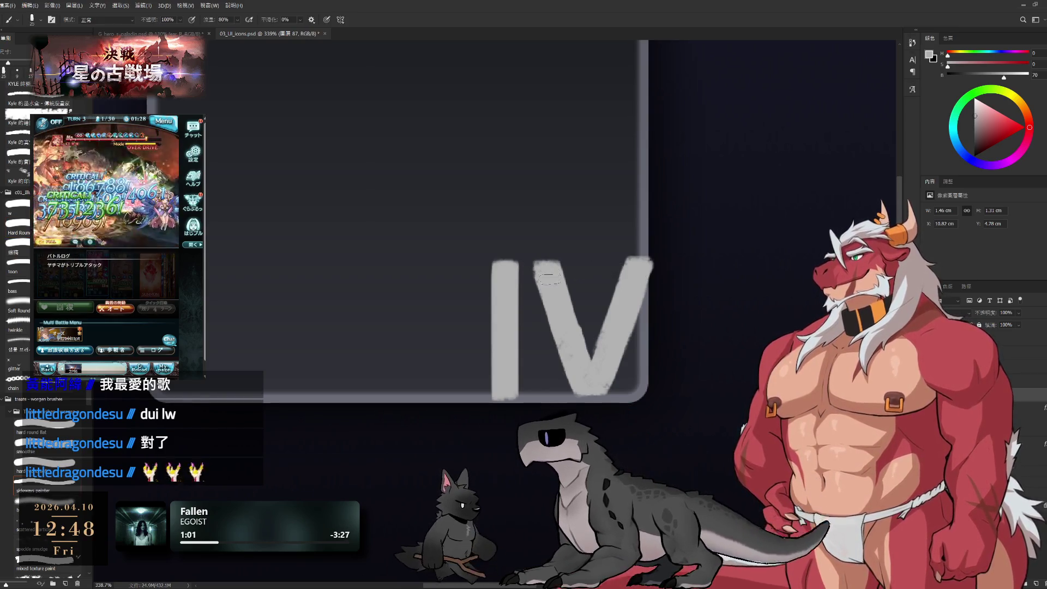
{"action": "key", "text": "bracketleft"}
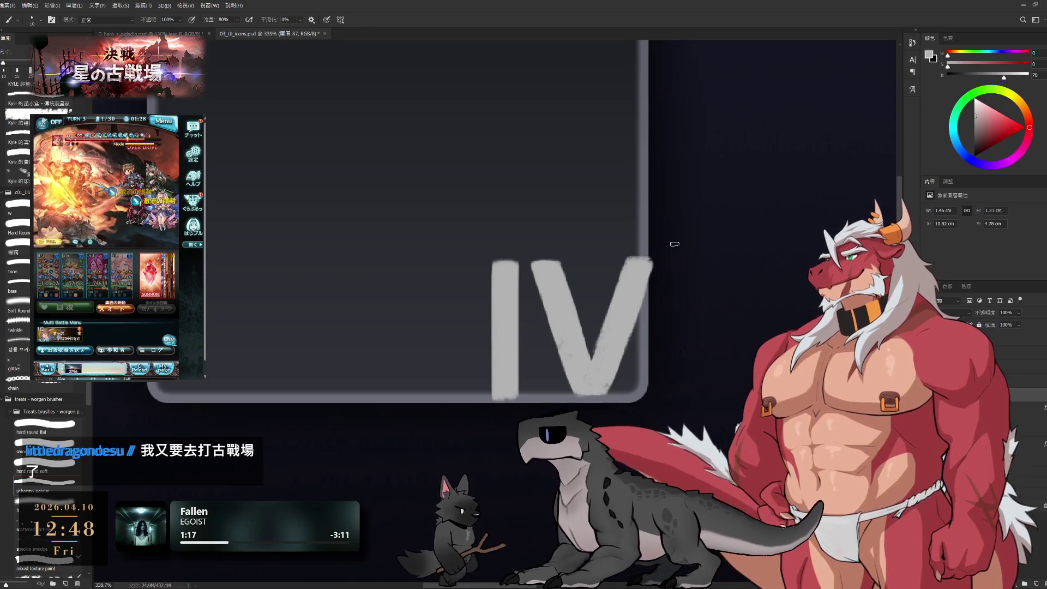
{"action": "left_click_drag", "start_coordinate": [641, 272], "coordinate": [686, 248]}
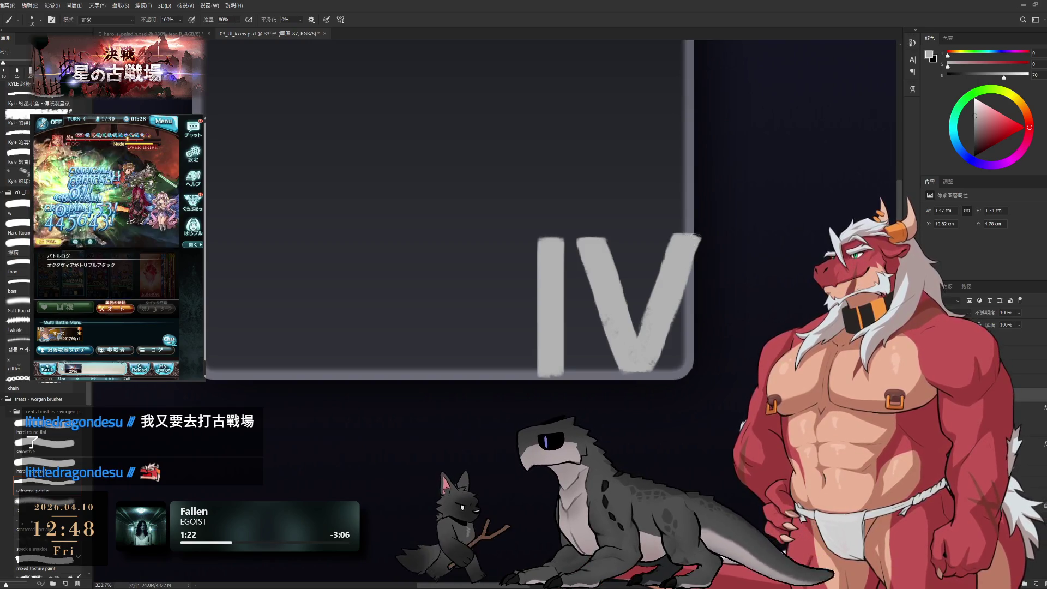
{"action": "key", "text": "bracketright"}
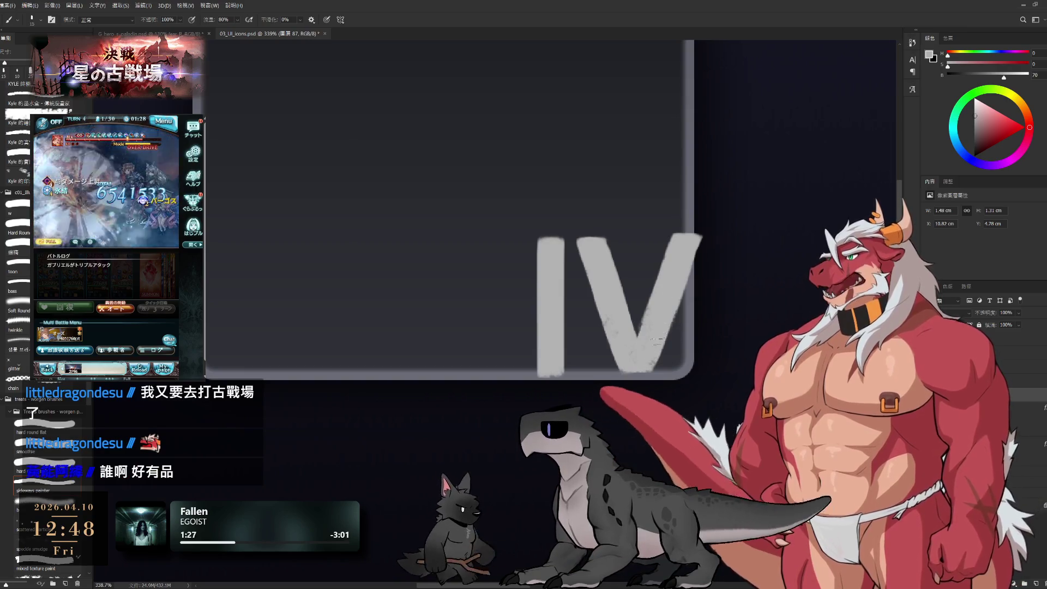
{"action": "key", "text": "e"}
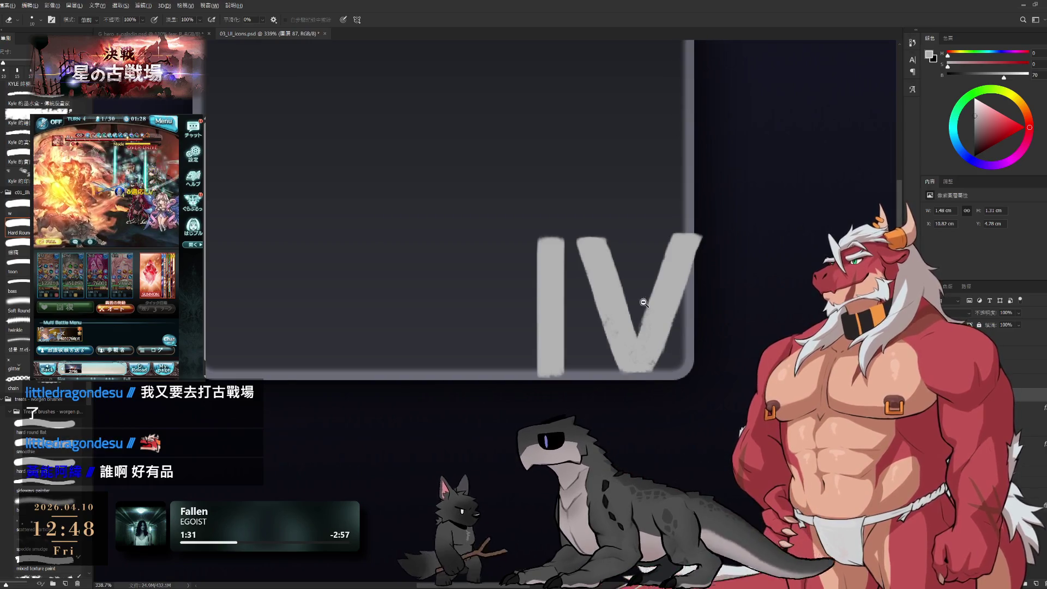
{"action": "scroll", "coordinate": [652, 306], "scroll_direction": "down", "scroll_amount": 8}
{"action": "scroll", "coordinate": [681, 331], "scroll_direction": "up", "scroll_amount": 7}
{"action": "left_click_drag", "start_coordinate": [681, 331], "coordinate": [707, 346]}
{"action": "key", "text": "b"}
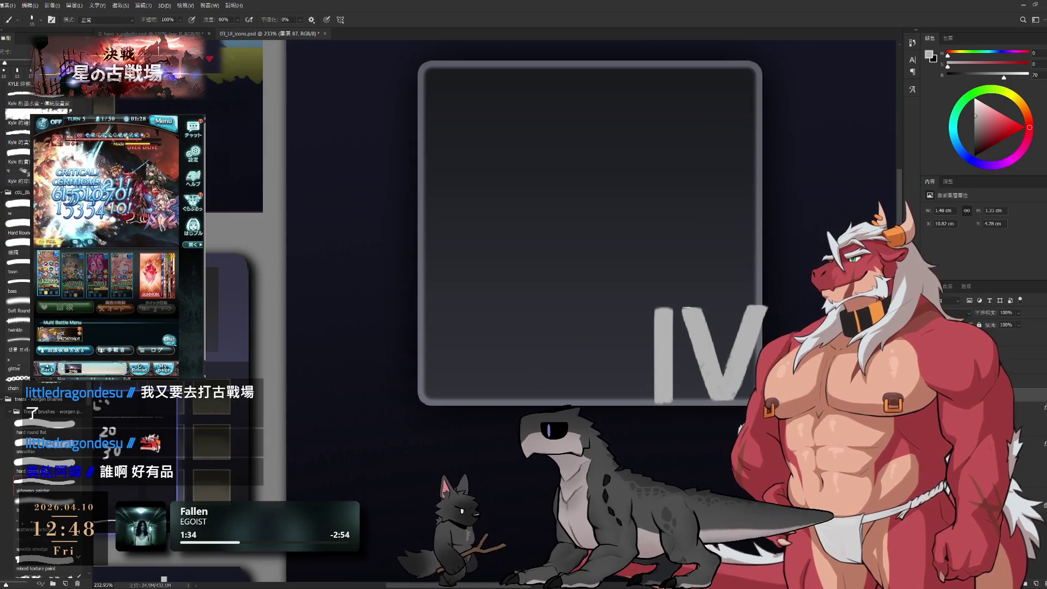
{"action": "key", "text": "bracketright"}
{"action": "left_click_drag", "start_coordinate": [641, 309], "coordinate": [769, 312]}
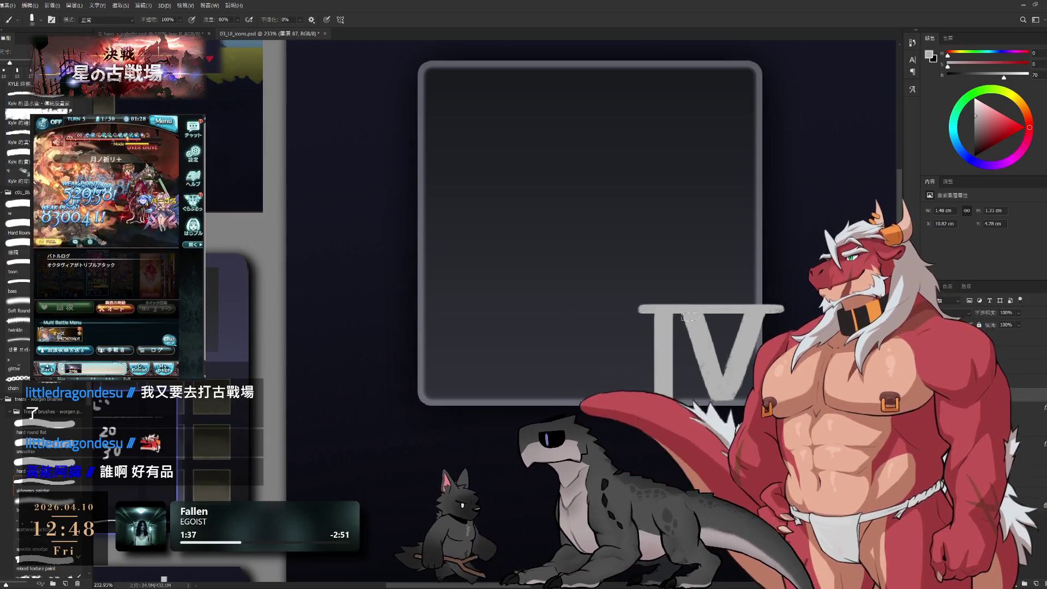
{"action": "left_click_drag", "start_coordinate": [658, 400], "coordinate": [763, 402]}
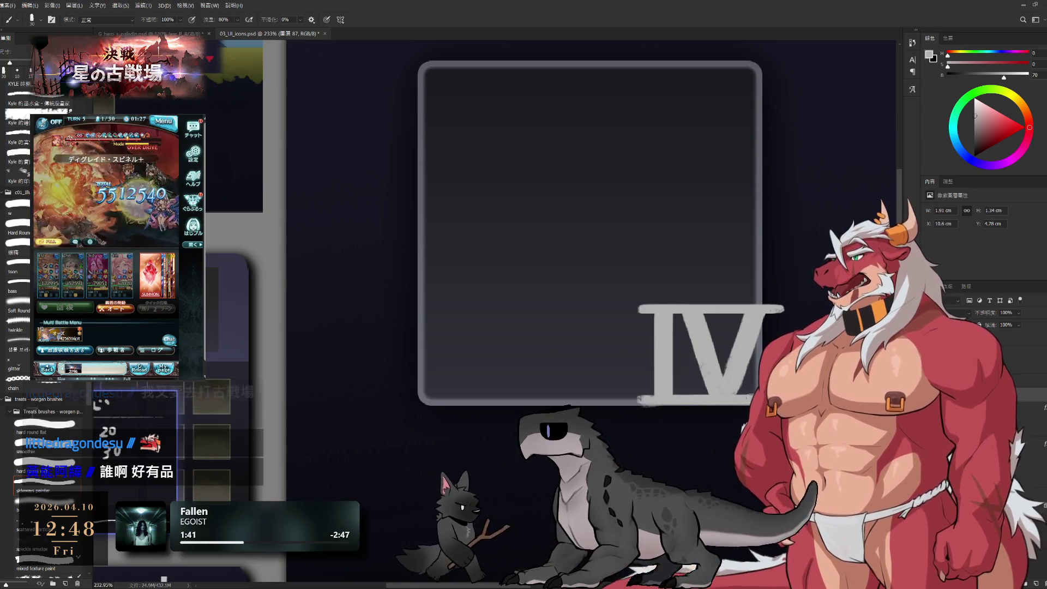
{"action": "key", "text": "e"}
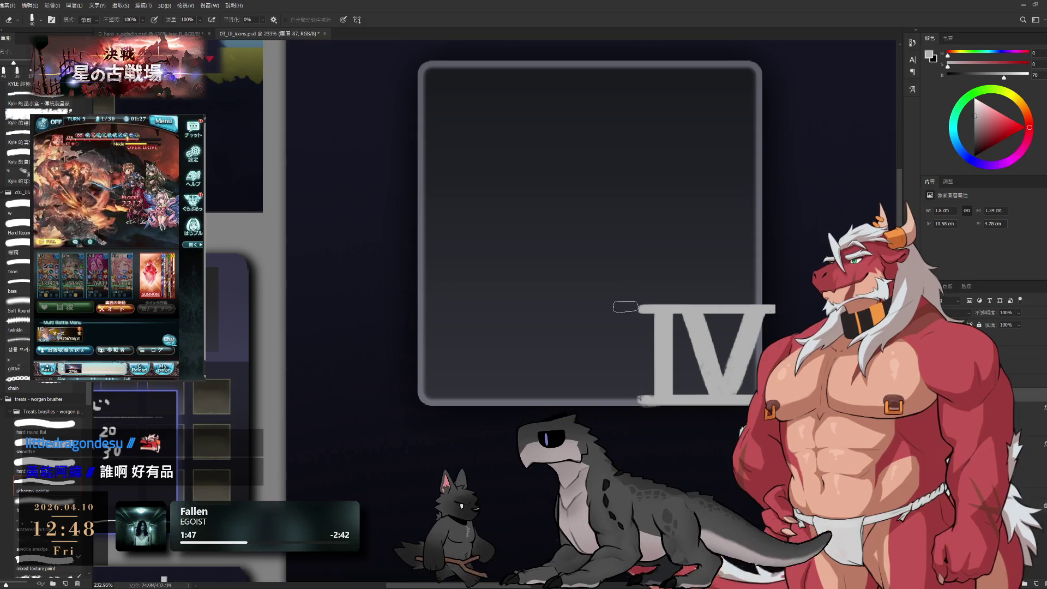
{"action": "mouse_move", "coordinate": [604, 337]}
{"action": "left_mouse_down"}
{"action": "mouse_move", "coordinate": [551, 335]}
{"action": "mouse_move", "coordinate": [594, 322]}
{"action": "left_mouse_up"}
{"action": "left_click_drag", "start_coordinate": [706, 121], "coordinate": [677, 70]}
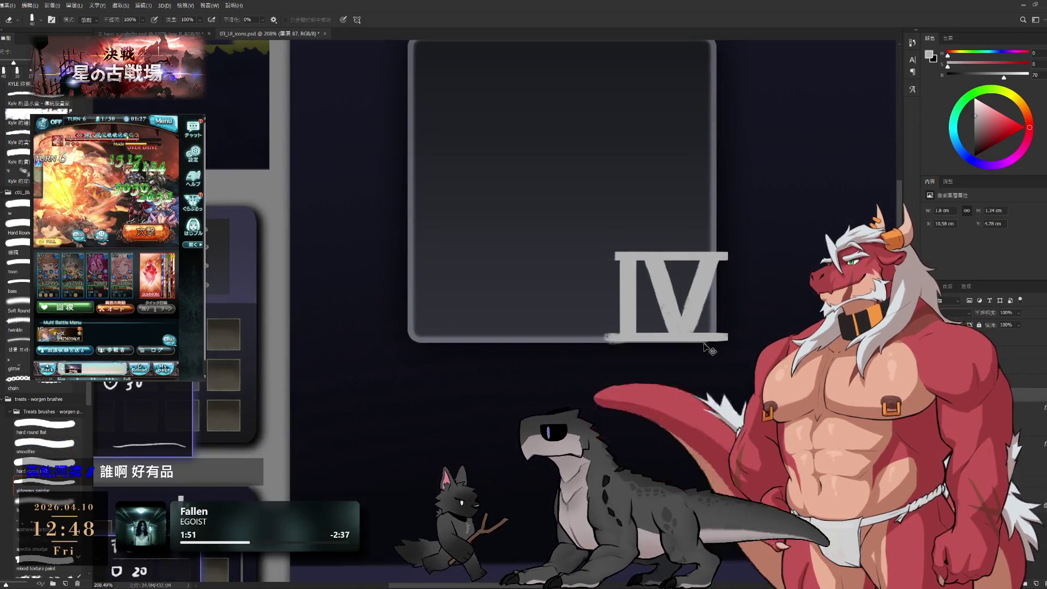
{"action": "key", "text": "ctrl+z"}
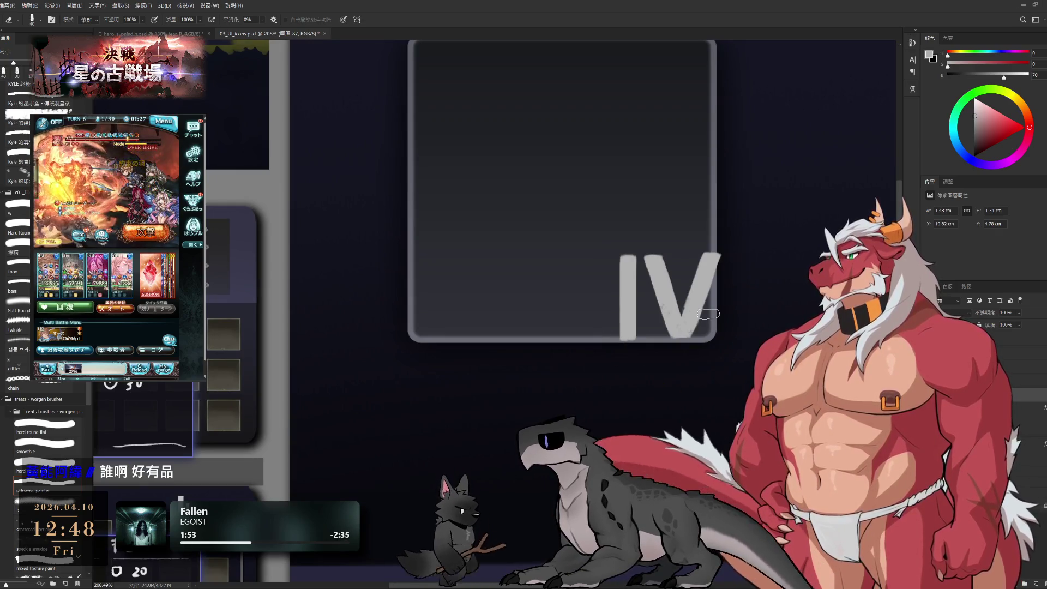
{"action": "key", "text": "ctrl+t"}
Skew the IV numeral about 8.5° into an italic lean, shift it left, and apply.
{"action": "left_click_drag", "start_coordinate": [679, 254], "coordinate": [692, 263]}
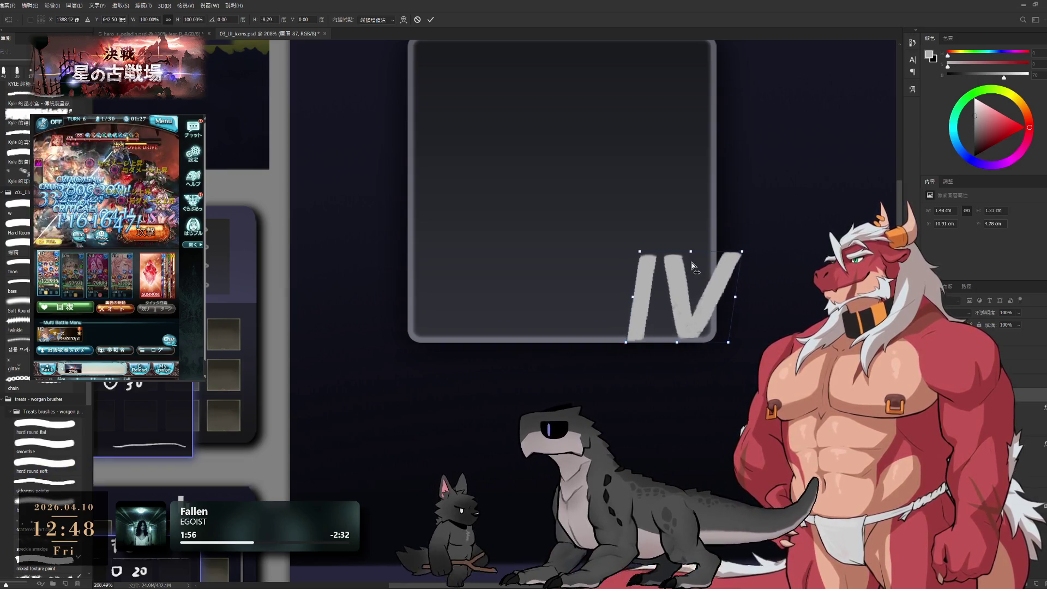
{"action": "left_click_drag", "start_coordinate": [695, 316], "coordinate": [679, 317]}
{"action": "key", "text": "Return"}
Zoom out to view the whole board with the slanted numeral.
{"action": "key", "text": "e"}
{"action": "mouse_move", "coordinate": [724, 362]}
{"action": "left_mouse_down"}
{"action": "mouse_move", "coordinate": [686, 363]}
{"action": "mouse_move", "coordinate": [714, 349]}
{"action": "left_mouse_up"}
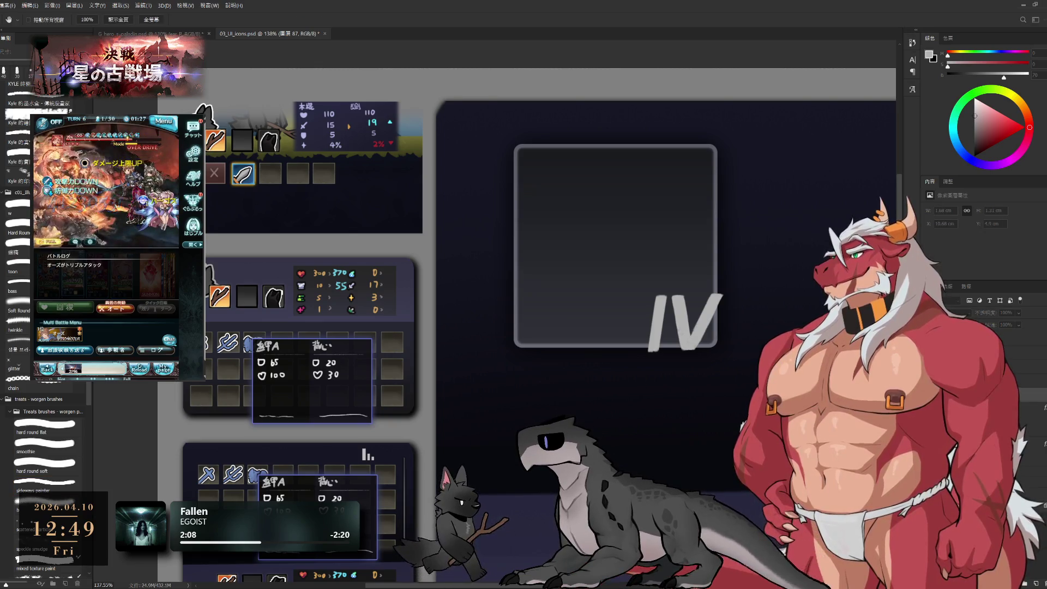
{"action": "key", "text": "h"}
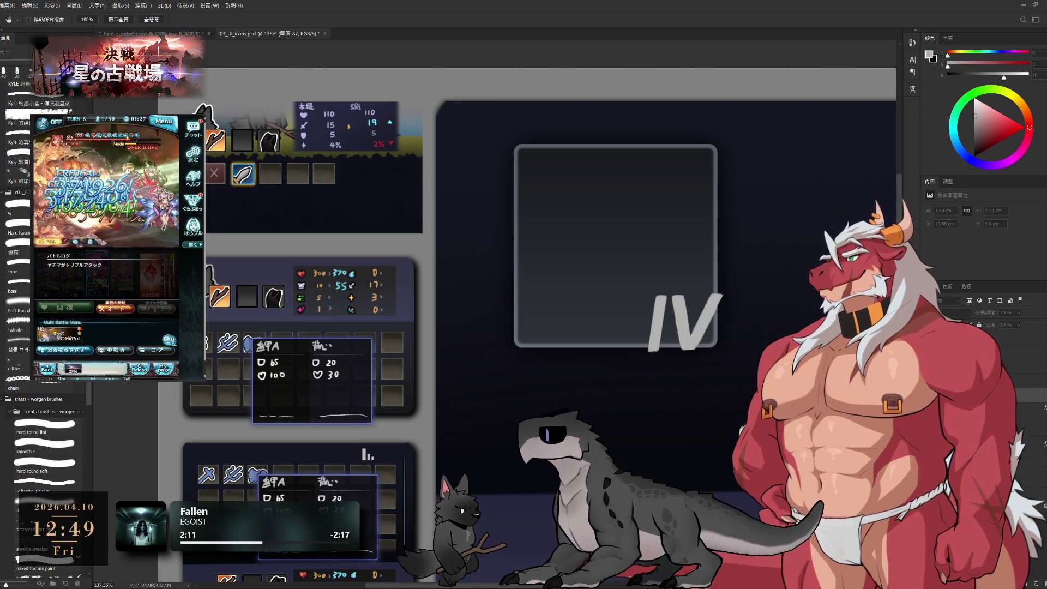
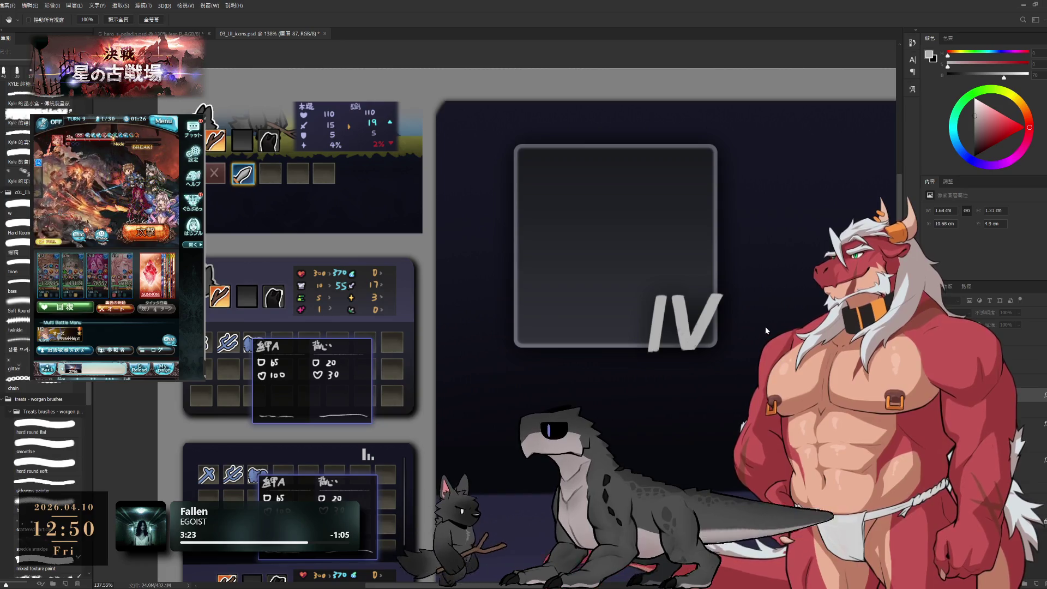
Sample colours from the artwork with the eyedropper while panning around the IV numeral.
{"action": "key", "text": "v"}
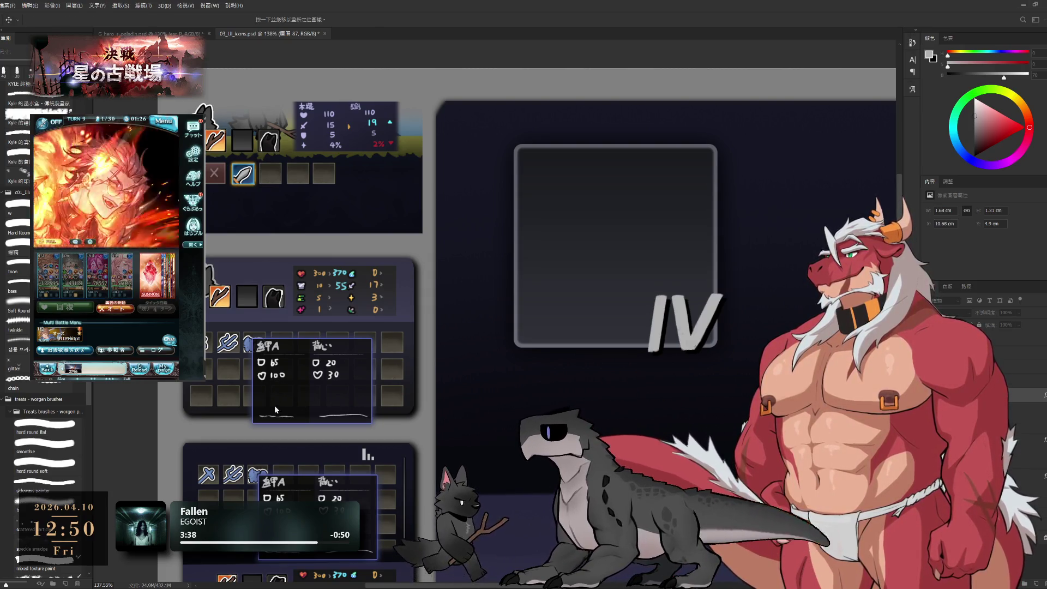
{"action": "key", "text": "h"}
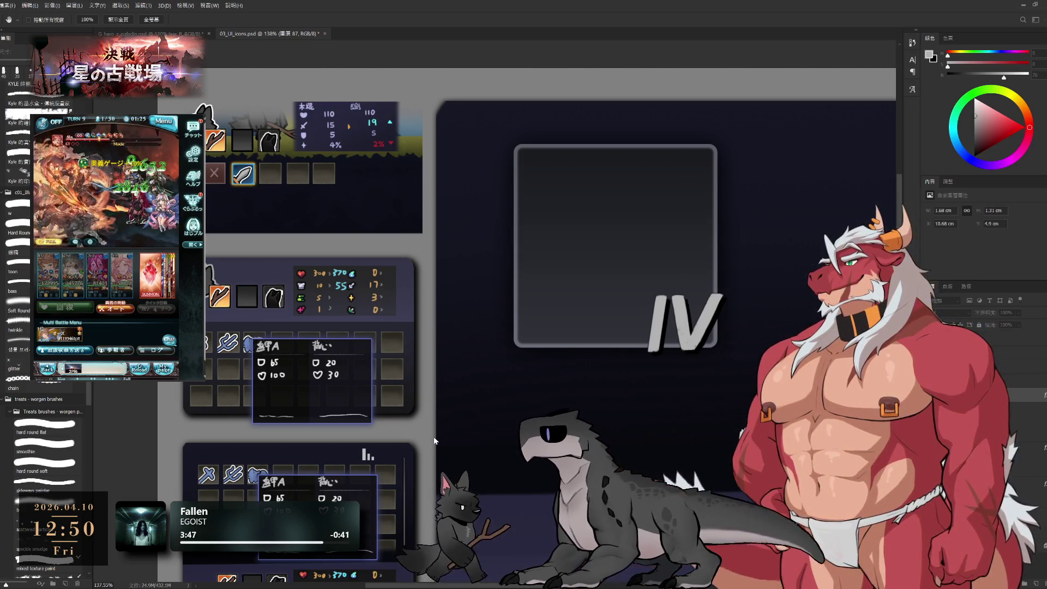
{"action": "key", "text": "i"}
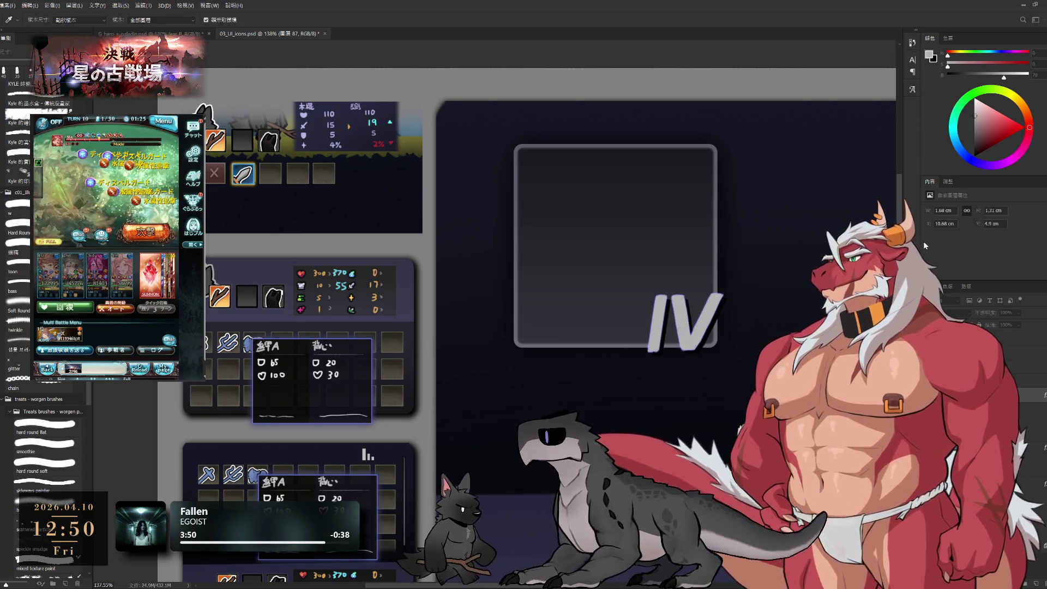
{"action": "key", "text": "h"}
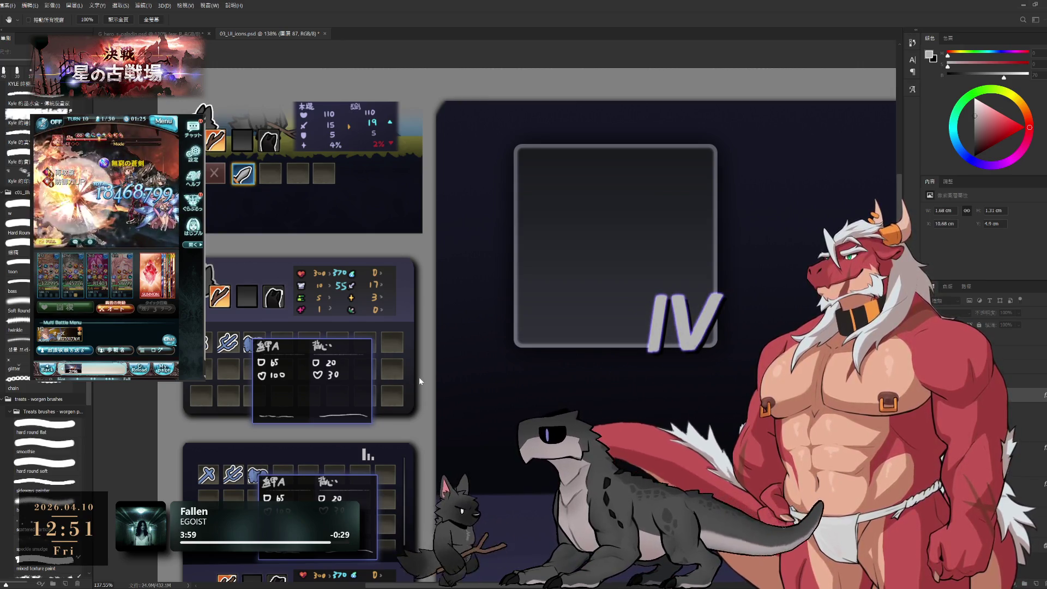
{"action": "key", "text": "i"}
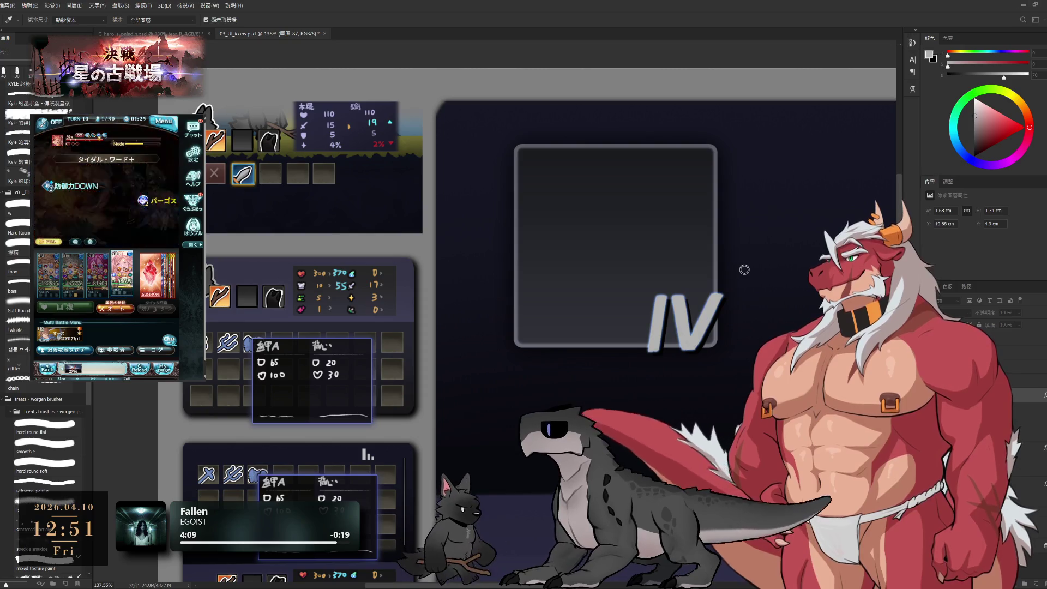
{"action": "key", "text": "h"}
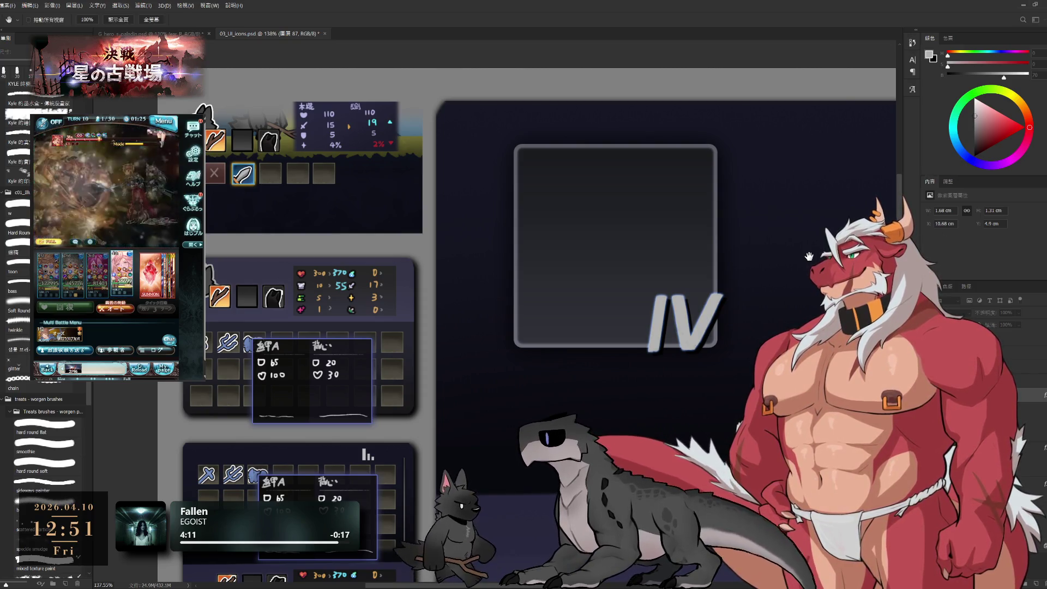
{"action": "scroll", "coordinate": [562, 361], "scroll_direction": "down", "scroll_amount": 5}
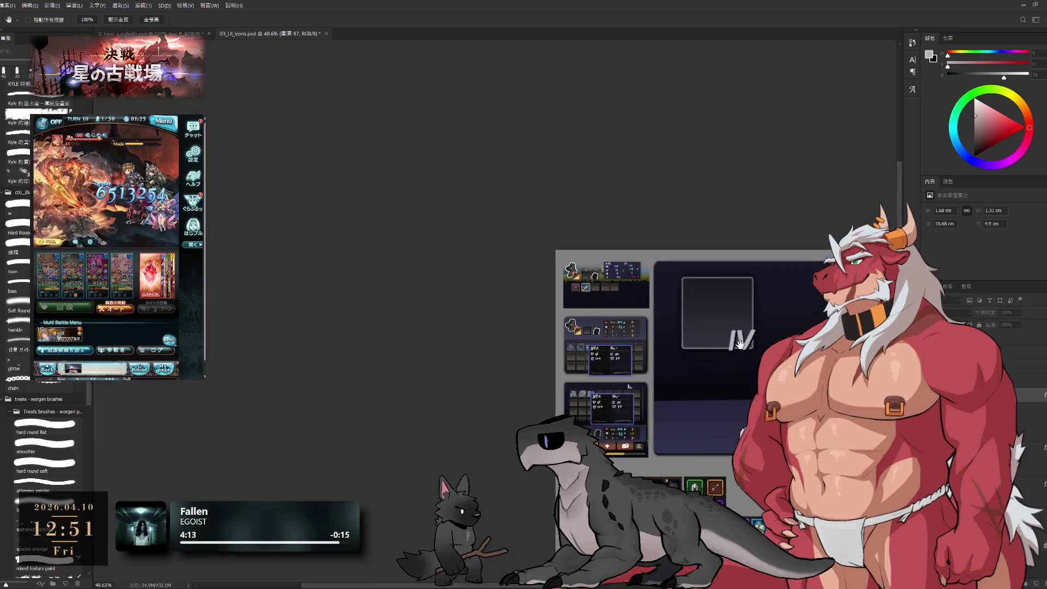
{"action": "scroll", "coordinate": [561, 361], "scroll_direction": "up", "scroll_amount": 6}
{"action": "scroll", "coordinate": [561, 361], "scroll_direction": "down", "scroll_amount": 5}
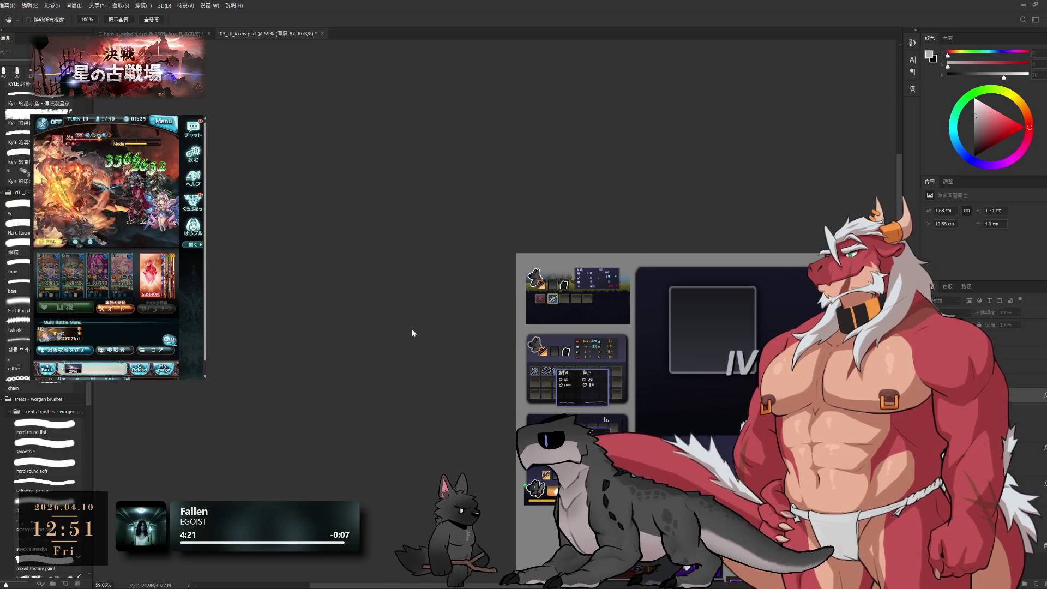
{"action": "key", "text": "i"}
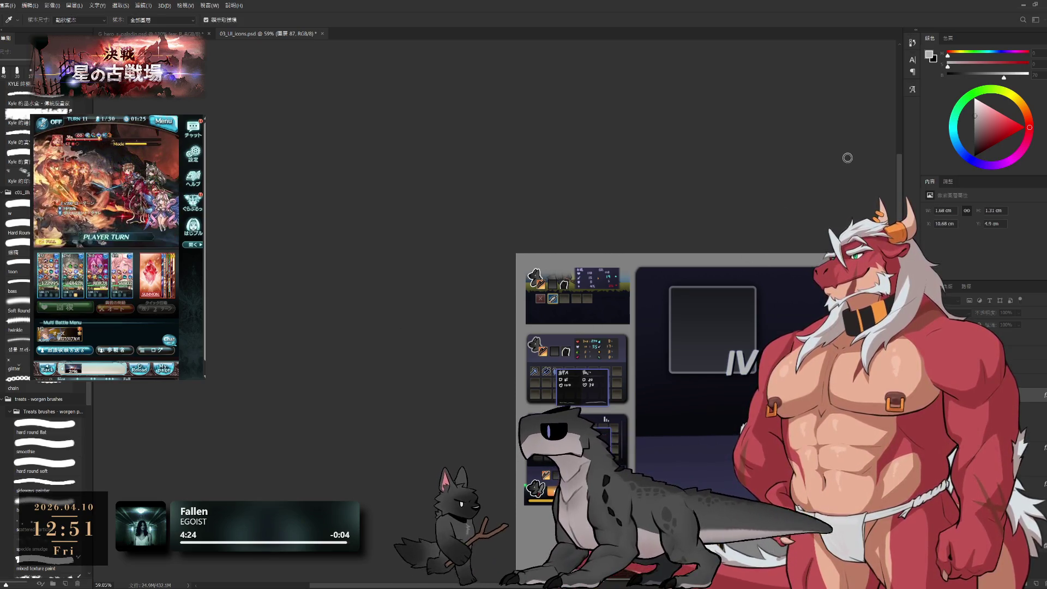
{"action": "key", "text": "h"}
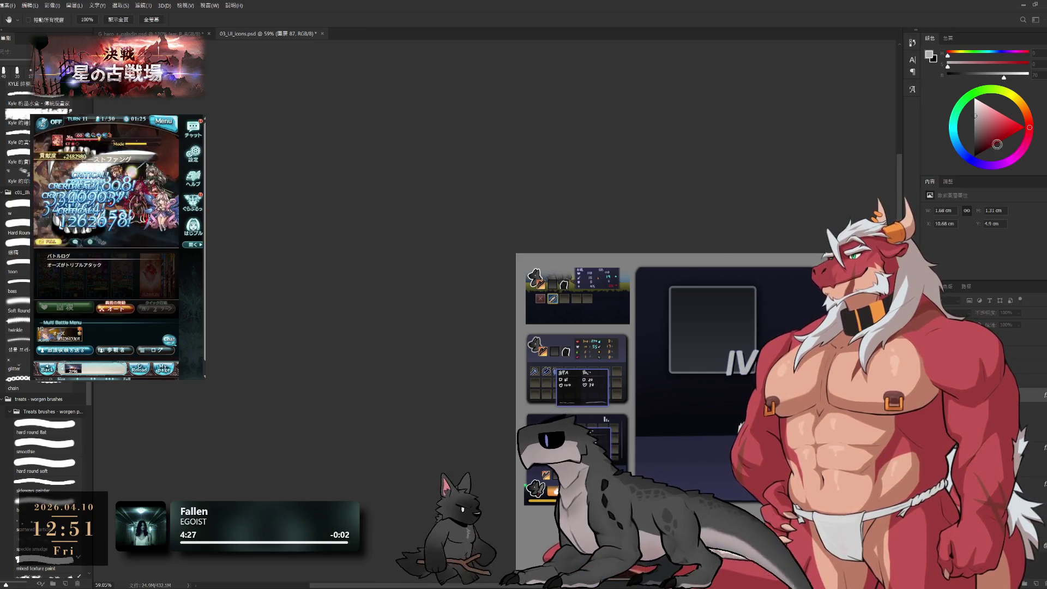
Clean up the IV lettering with a shrunken brush and a tiny eraser.
{"action": "key", "text": "e"}
{"action": "left_click_drag", "start_coordinate": [584, 283], "coordinate": [510, 253]}
{"action": "scroll", "coordinate": [682, 334], "scroll_direction": "up", "scroll_amount": 2}
{"action": "scroll", "coordinate": [657, 352], "scroll_direction": "up", "scroll_amount": 3}
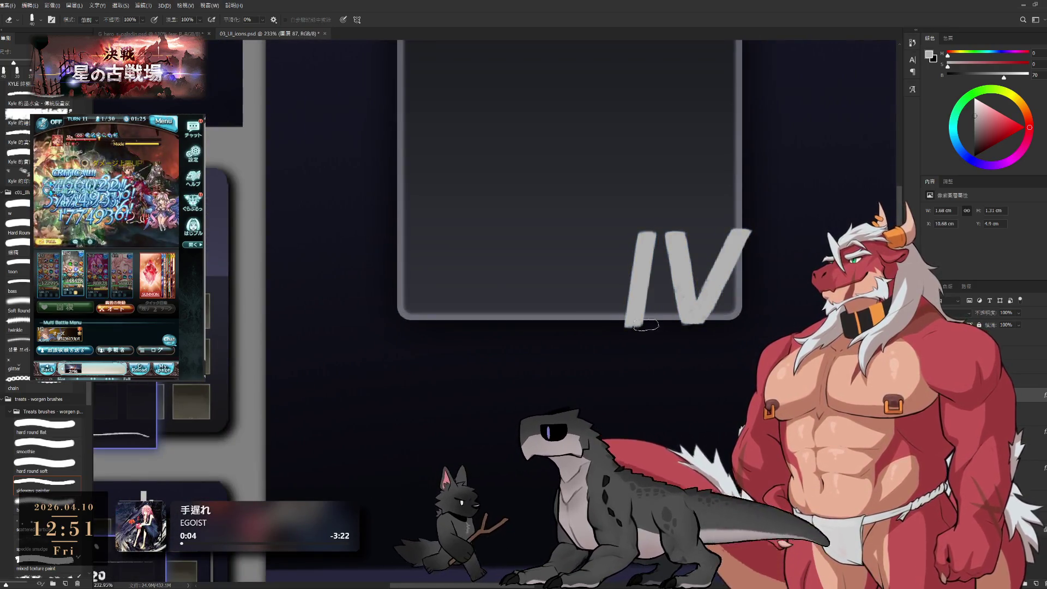
{"action": "key", "text": "b"}
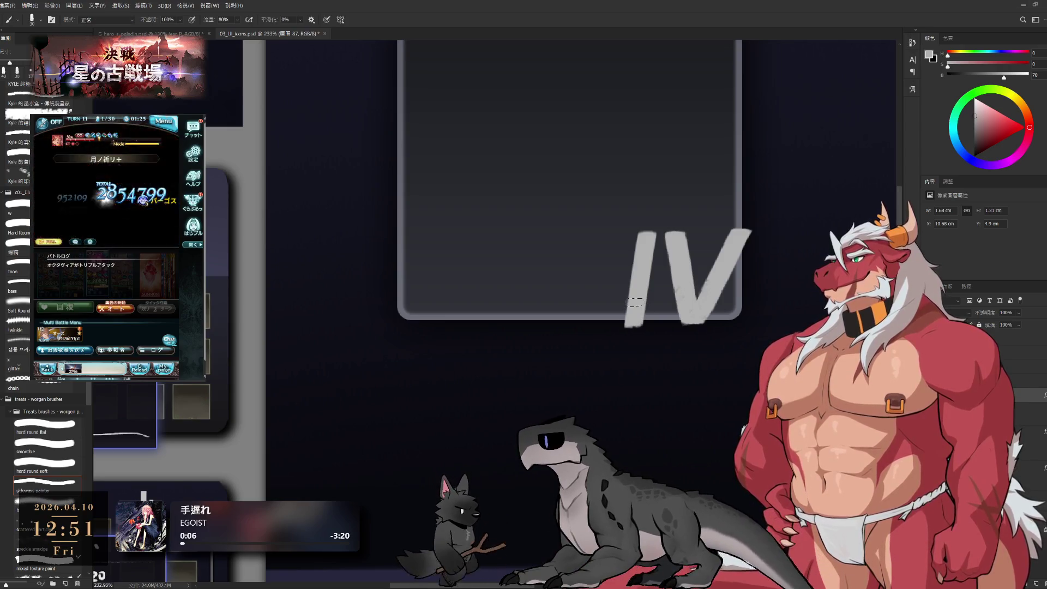
{"action": "scroll", "coordinate": [648, 310], "scroll_direction": "up", "scroll_amount": 2}
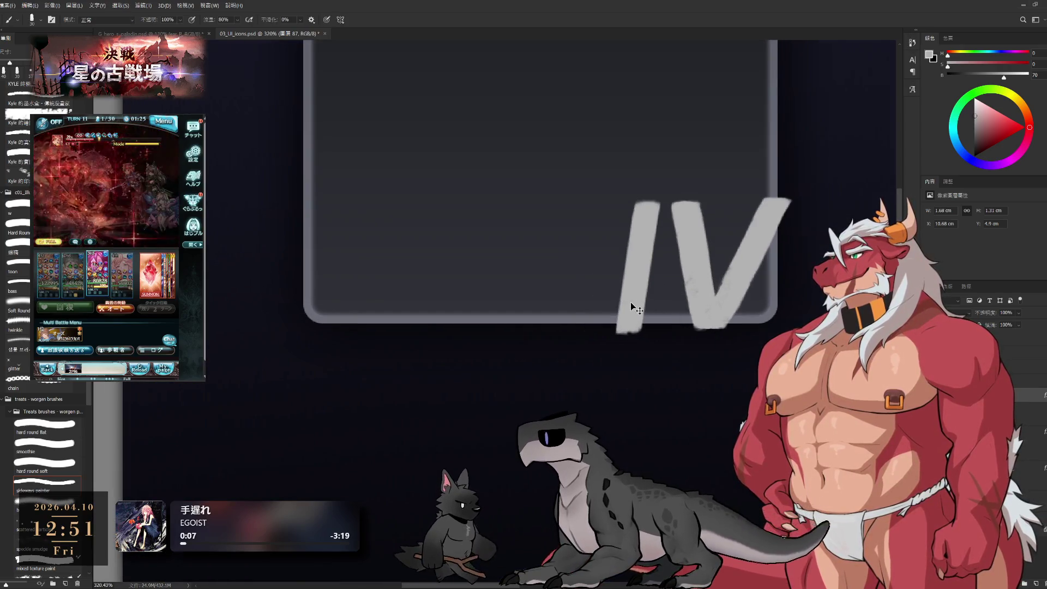
{"action": "key", "text": "bracketleft"}
{"action": "key", "text": "bracketleft"}
{"action": "key", "text": "bracketleft"}
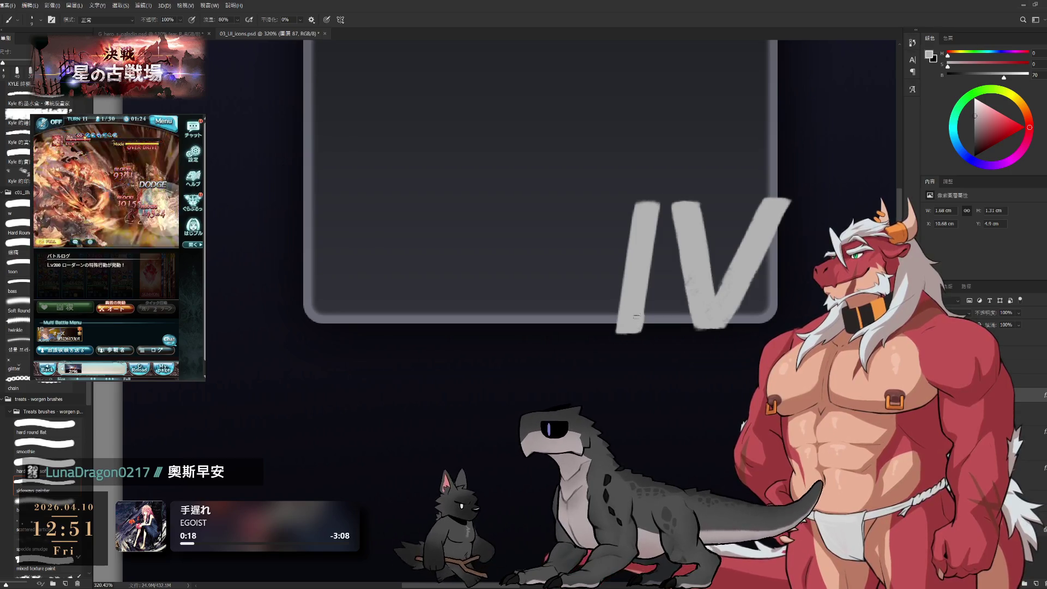
{"action": "key", "text": "e"}
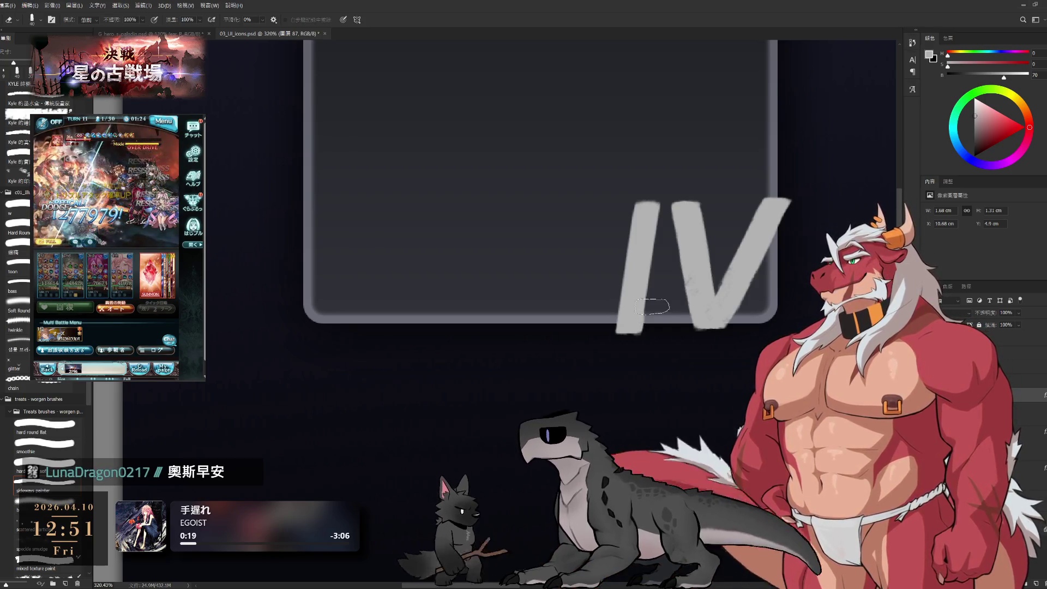
{"action": "key", "text": "bracketleft"}
{"action": "key", "text": "bracketleft"}
{"action": "key", "text": "bracketleft"}
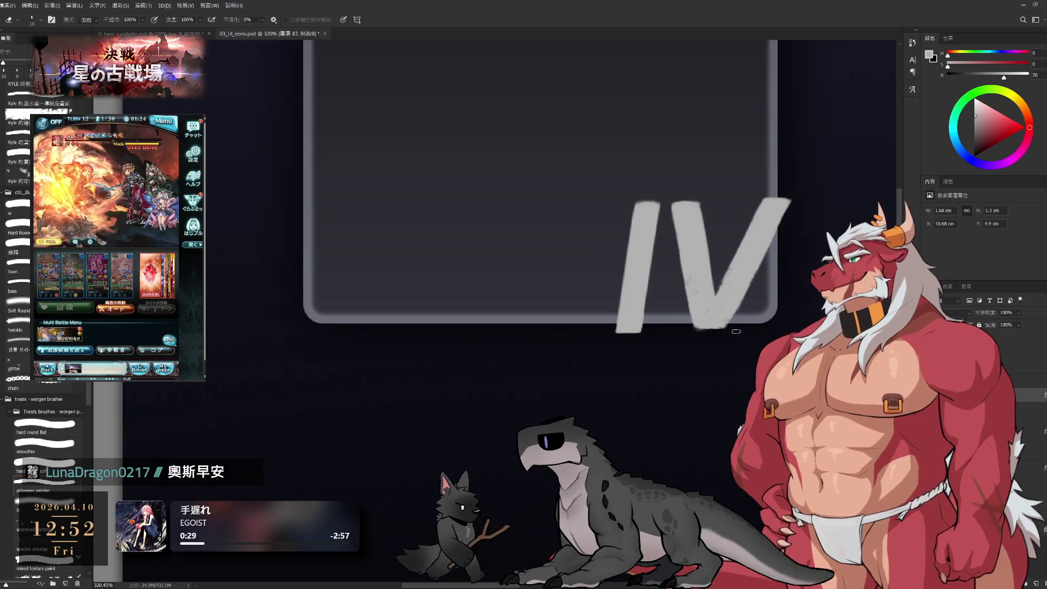
{"action": "key", "text": "b"}
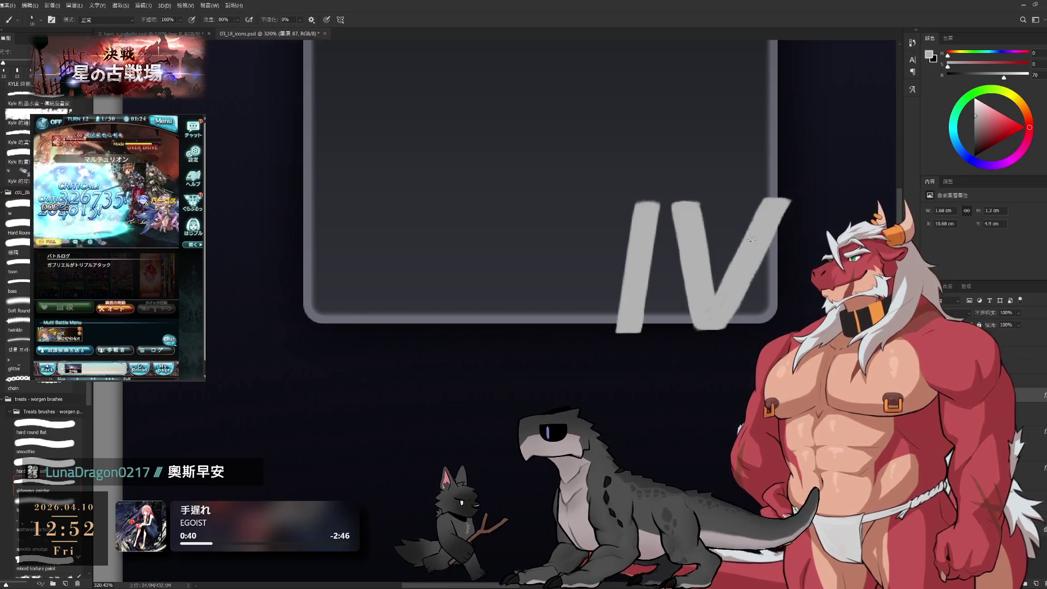
Finish touching up the IV and nudge the numeral up one pixel.
{"action": "scroll", "coordinate": [715, 252], "scroll_direction": "up", "scroll_amount": 3}
{"action": "scroll", "coordinate": [646, 178], "scroll_direction": "up", "scroll_amount": 2}
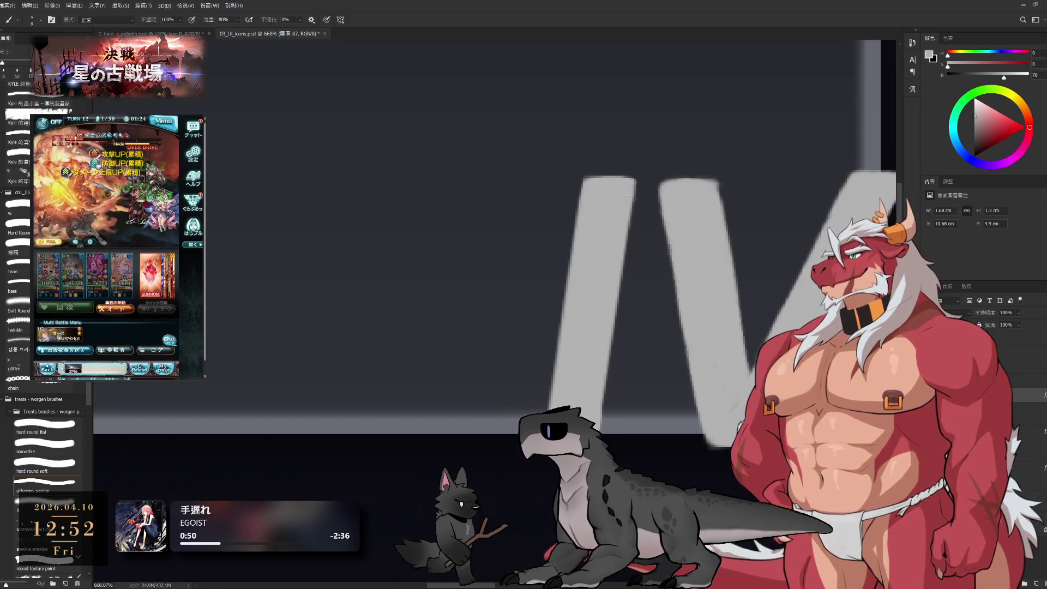
{"action": "scroll", "coordinate": [628, 202], "scroll_direction": "down", "scroll_amount": 4}
{"action": "scroll", "coordinate": [589, 185], "scroll_direction": "up", "scroll_amount": 2}
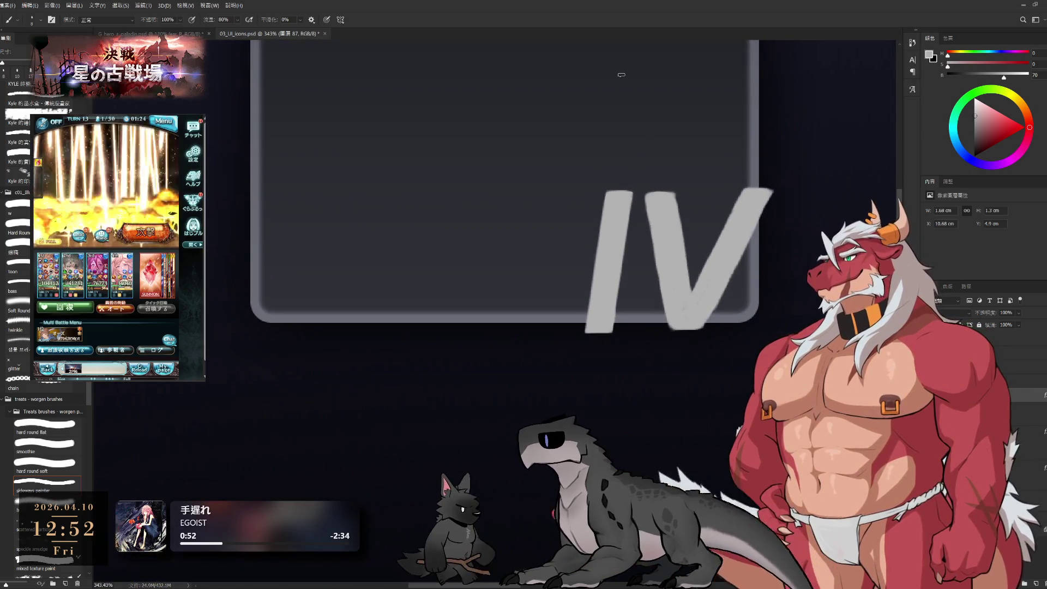
{"action": "key", "text": "e"}
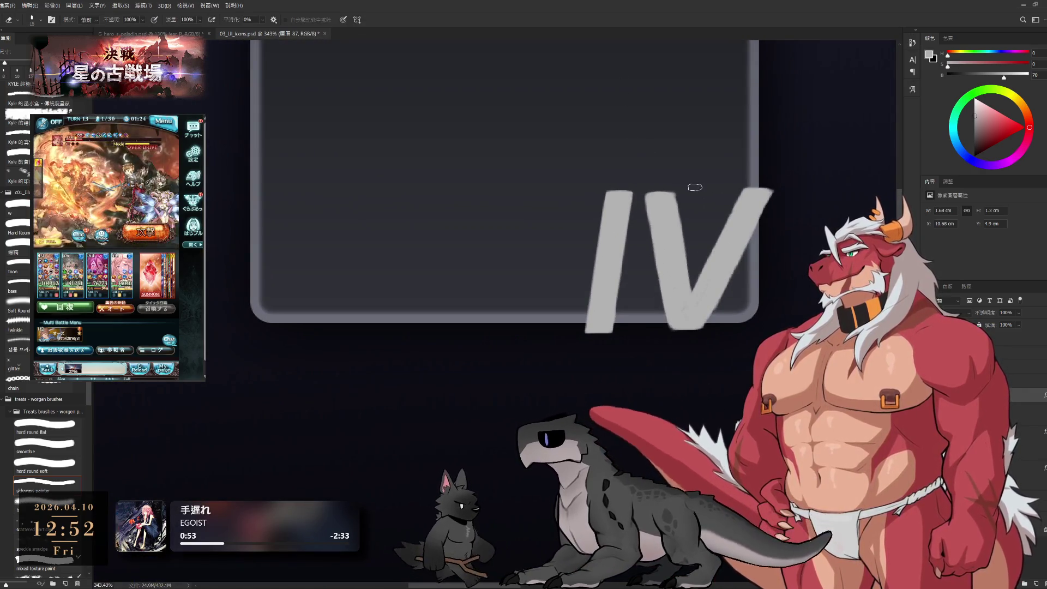
{"action": "key", "text": "b"}
{"action": "key", "text": "Up"}
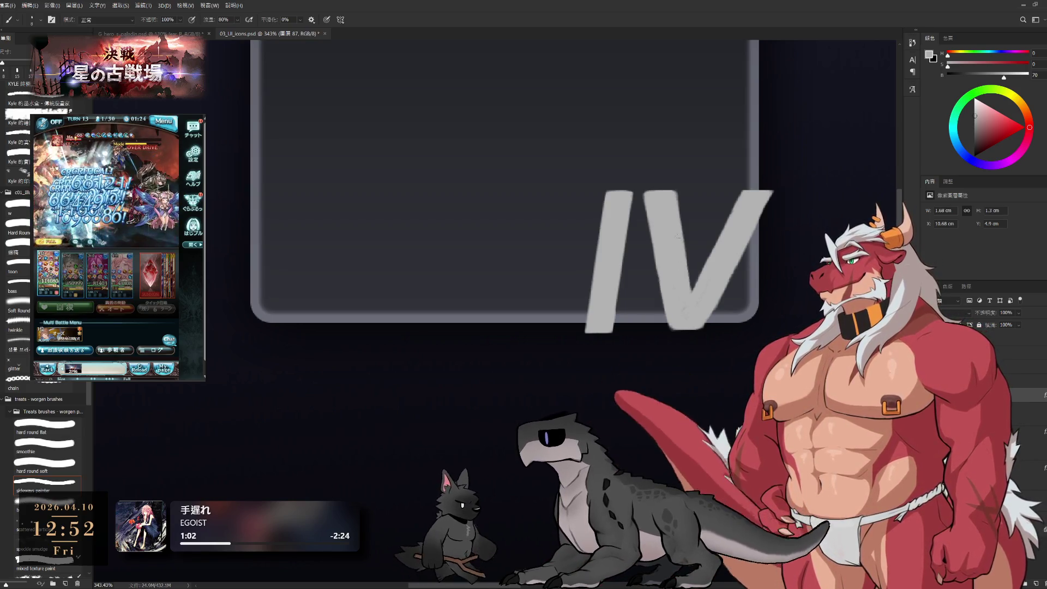
{"action": "left_click", "coordinate": [637, 204], "text": "alt"}
{"action": "scroll", "coordinate": [638, 204], "scroll_direction": "down", "scroll_amount": 5}
{"action": "scroll", "coordinate": [652, 206], "scroll_direction": "up", "scroll_amount": 8}
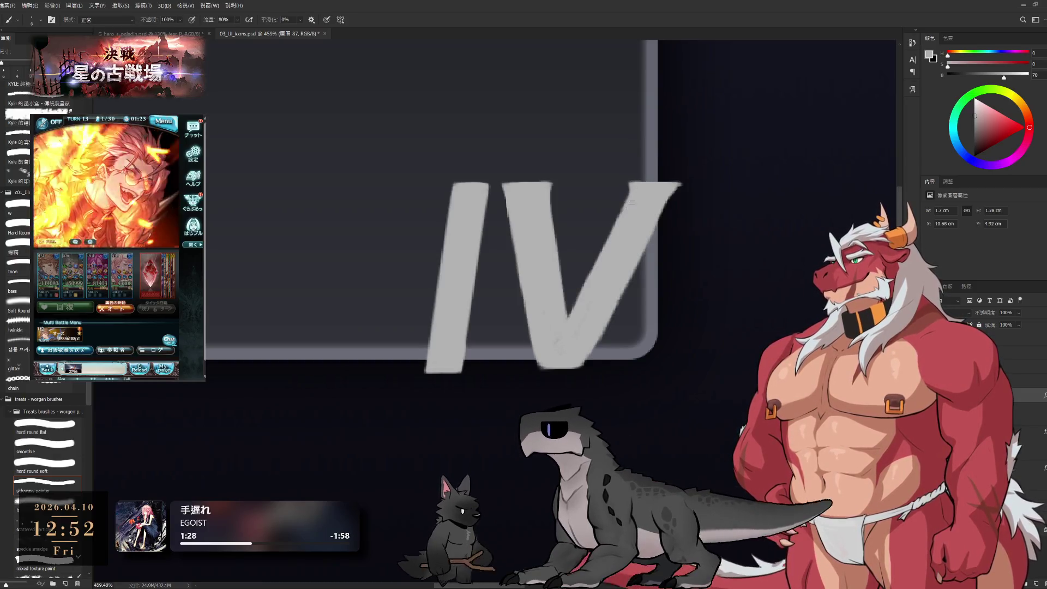
Zoom in on the V and erase stray paint along its right edge.
{"action": "left_click_drag", "start_coordinate": [515, 217], "coordinate": [663, 220]}
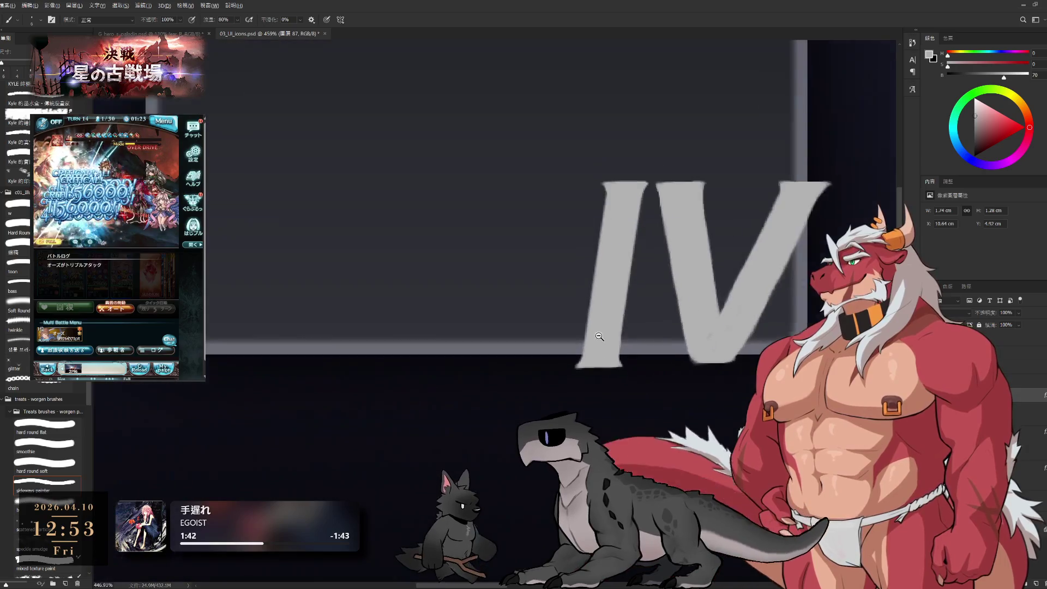
{"action": "mouse_move", "coordinate": [616, 357]}
{"action": "left_mouse_down"}
{"action": "mouse_move", "coordinate": [720, 344]}
{"action": "mouse_move", "coordinate": [614, 386]}
{"action": "mouse_move", "coordinate": [690, 344]}
{"action": "left_mouse_up"}
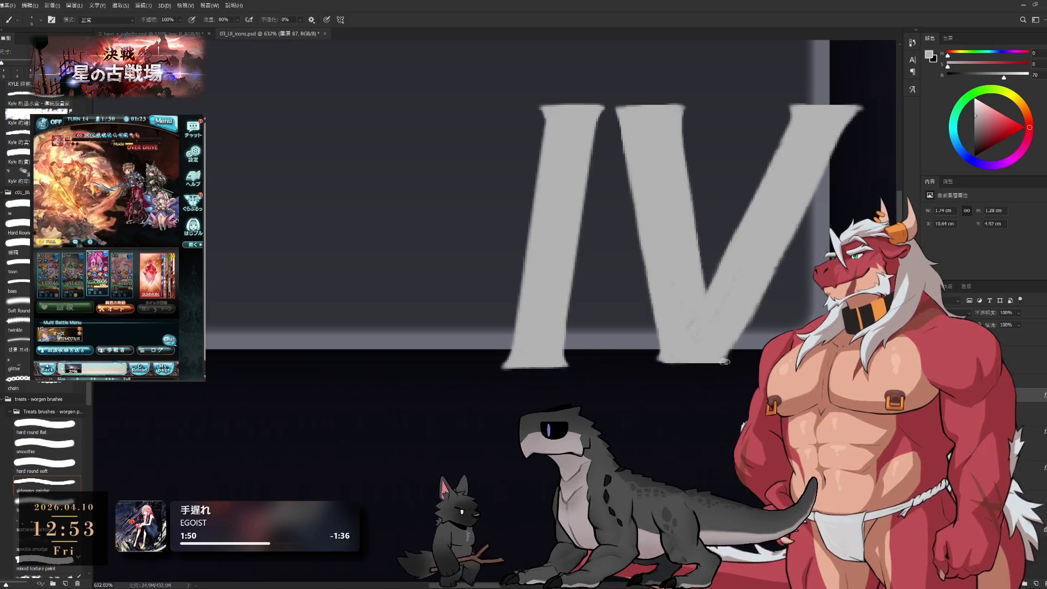
{"action": "key", "text": "e"}
{"action": "left_click_drag", "start_coordinate": [773, 305], "coordinate": [687, 381]}
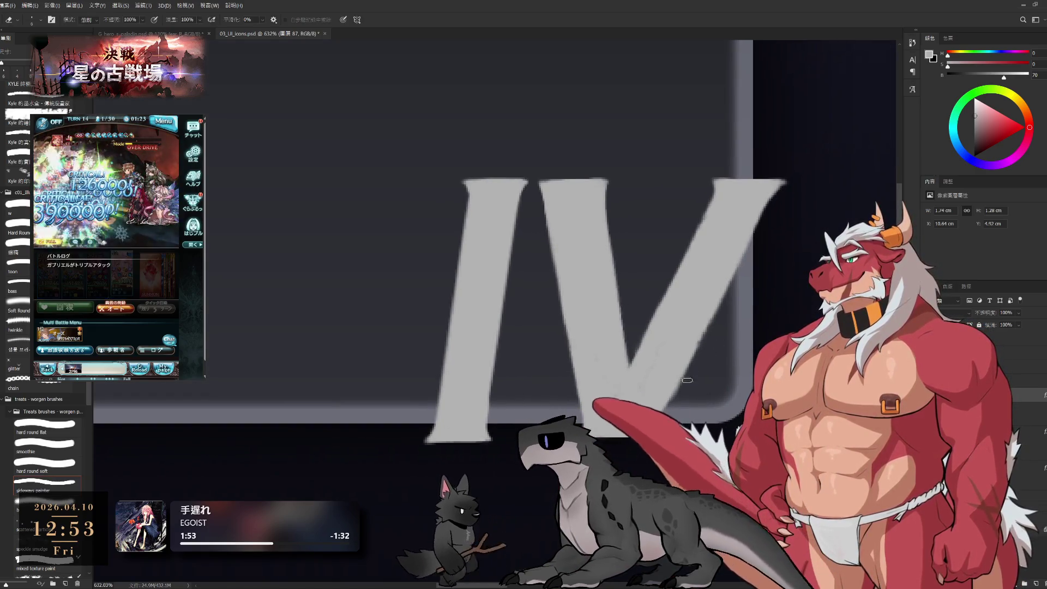
{"action": "left_click_drag", "start_coordinate": [720, 322], "coordinate": [690, 369]}
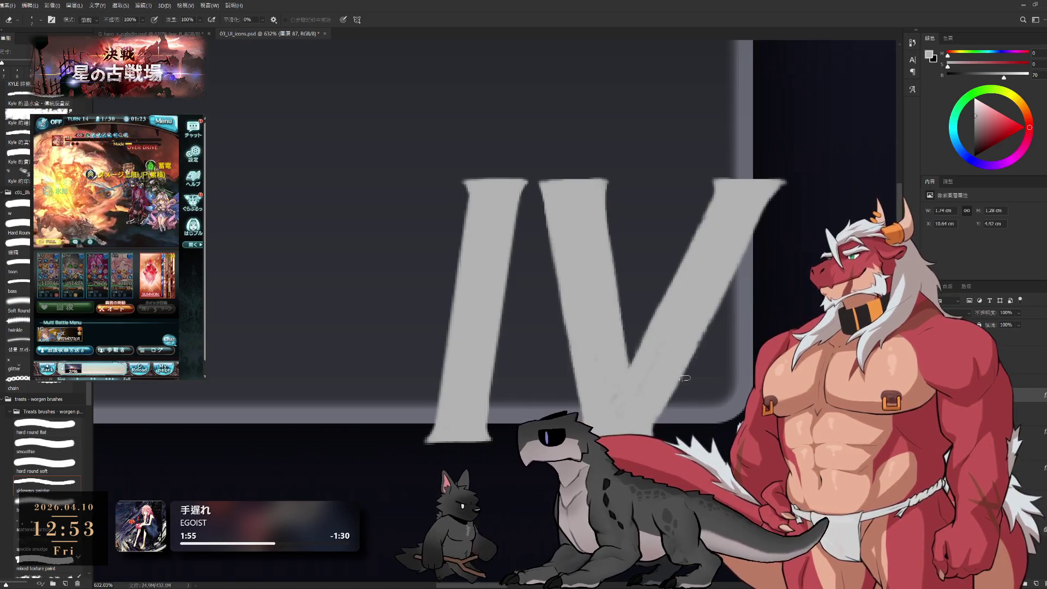
Switch back to the Brush and zoom out to view the mockup at 100%.
{"action": "key", "text": "b"}
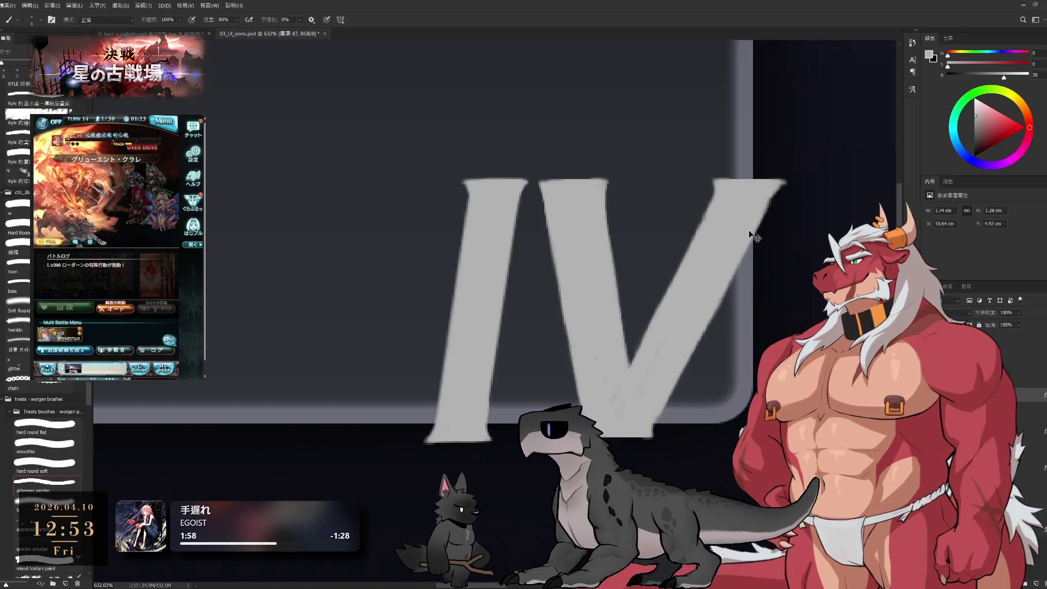
{"action": "left_click_drag", "start_coordinate": [672, 266], "coordinate": [618, 231]}
{"action": "key", "text": "ctrl+1"}
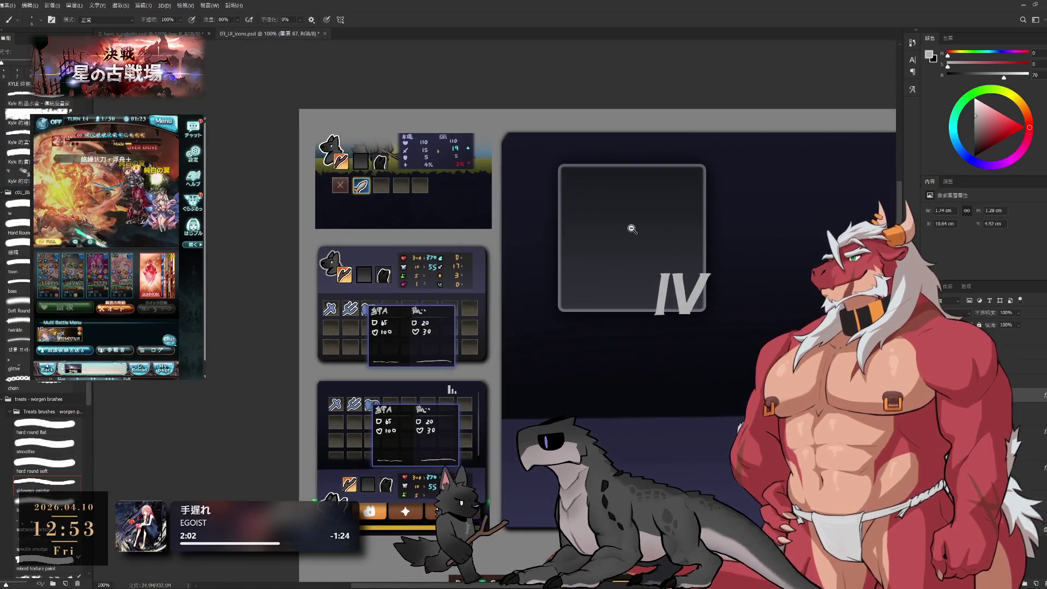
Pan the mockup left and save the icons document with Ctrl+S.
{"action": "left_click_drag", "start_coordinate": [737, 304], "coordinate": [636, 336]}
{"action": "key", "text": "ctrl+s"}
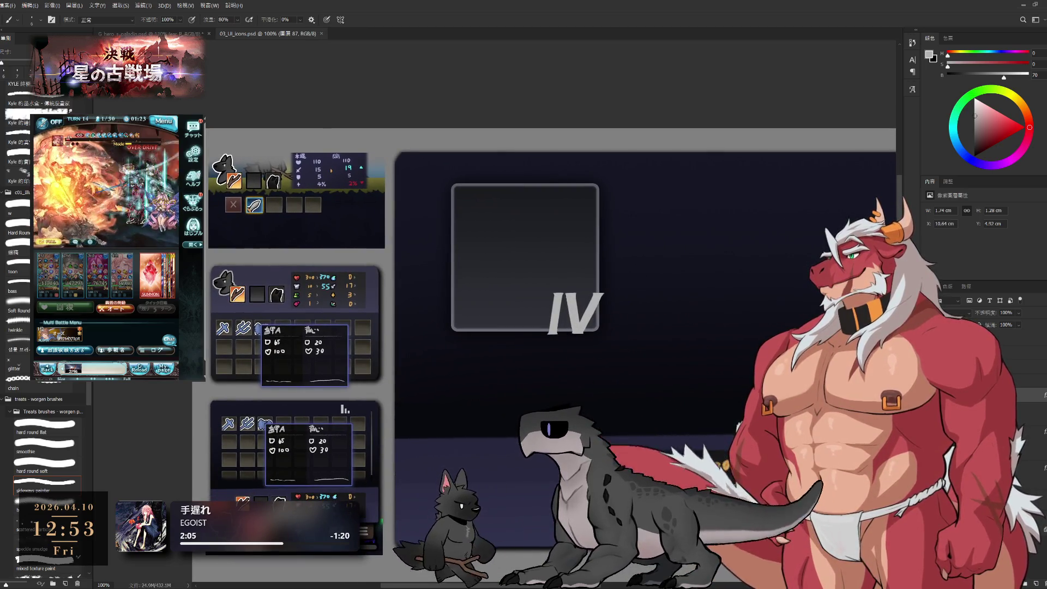
{"action": "scroll", "coordinate": [730, 352], "scroll_direction": "down", "scroll_amount": 3}
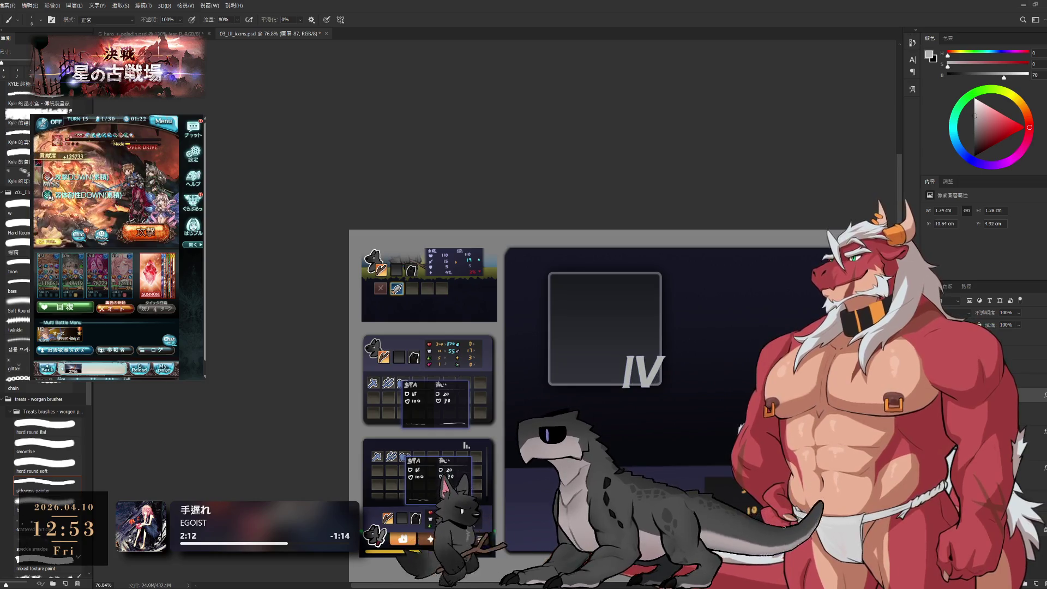
{"action": "scroll", "coordinate": [742, 343], "scroll_direction": "up", "scroll_amount": 3}
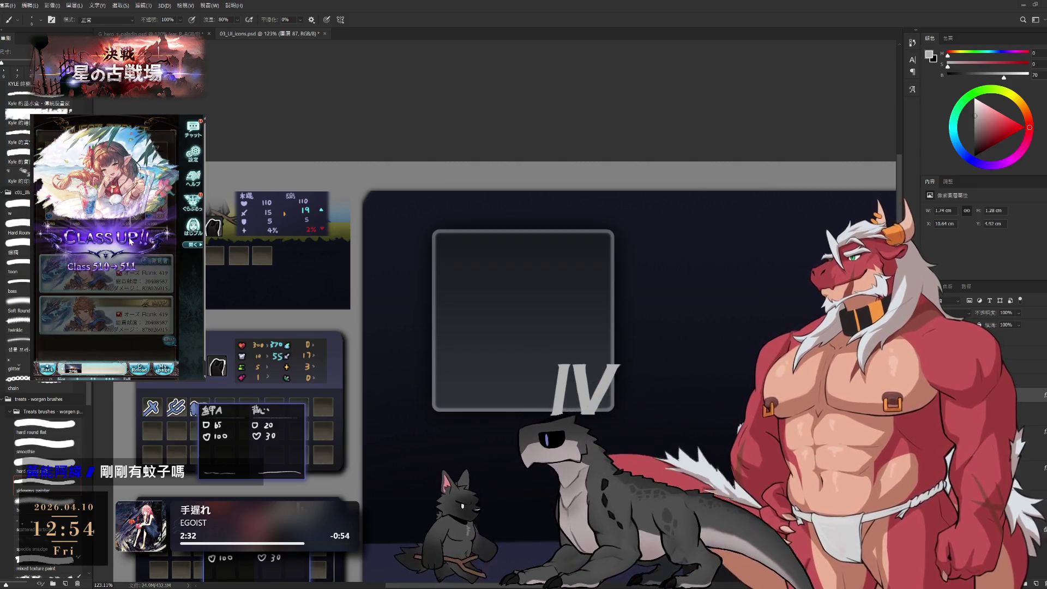
In the game, skip the class-up and quest results, then pick a party member to replace.
{"action": "left_click", "coordinate": [130, 241]}
{"action": "left_click", "coordinate": [93, 255]}
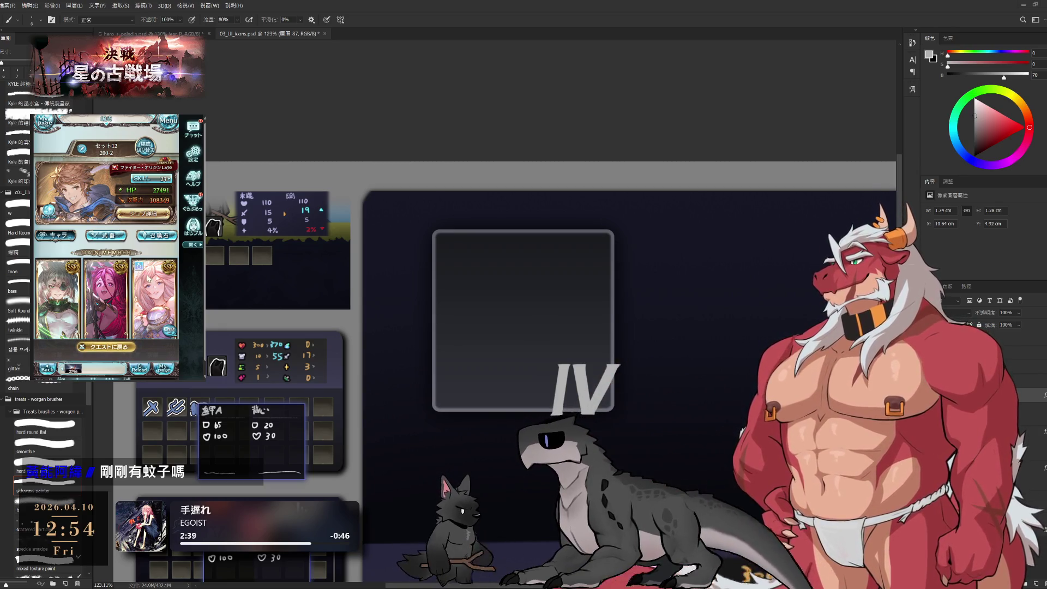
{"action": "scroll", "coordinate": [106, 229], "scroll_direction": "down", "scroll_amount": 2}
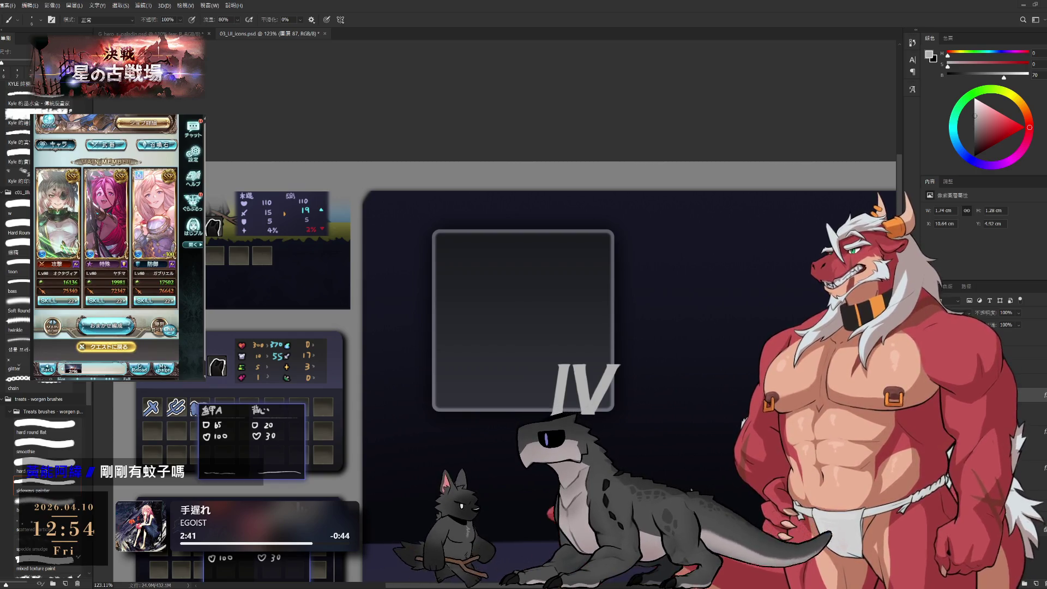
{"action": "left_click", "coordinate": [165, 263]}
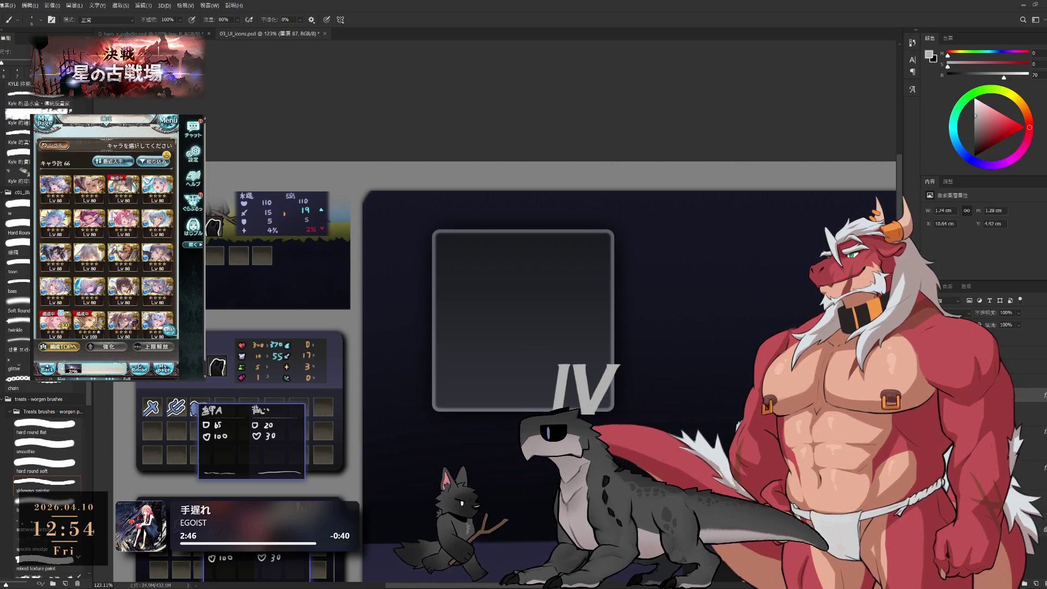
Check the silver-haired character's details, then swap カシウス into the party.
{"action": "scroll", "coordinate": [160, 294], "scroll_direction": "down", "scroll_amount": 1}
{"action": "scroll", "coordinate": [164, 297], "scroll_direction": "up", "scroll_amount": 1}
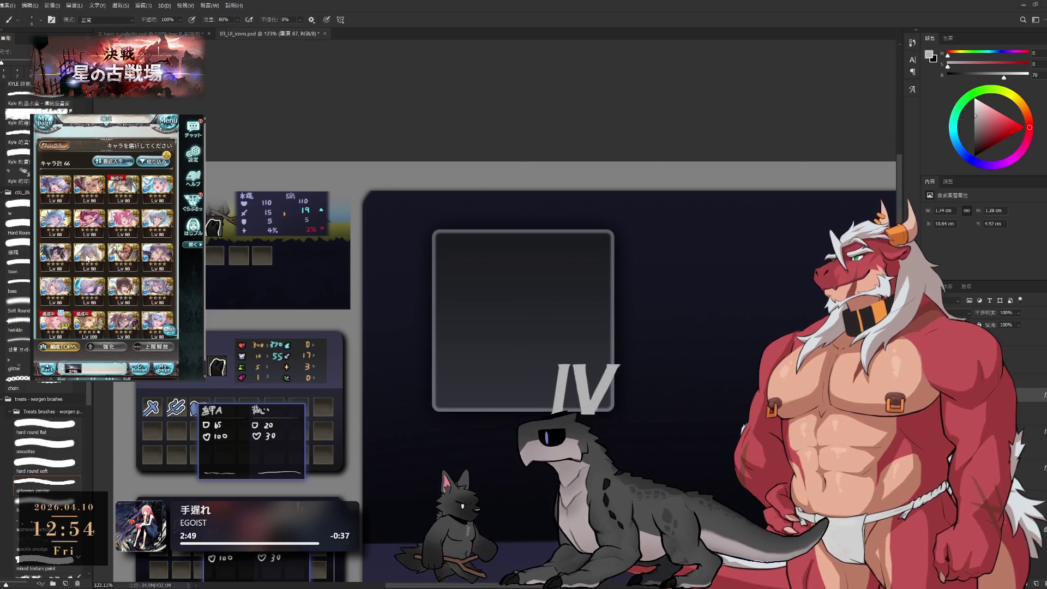
{"action": "left_click", "coordinate": [88, 258]}
{"action": "left_click", "coordinate": [82, 302]}
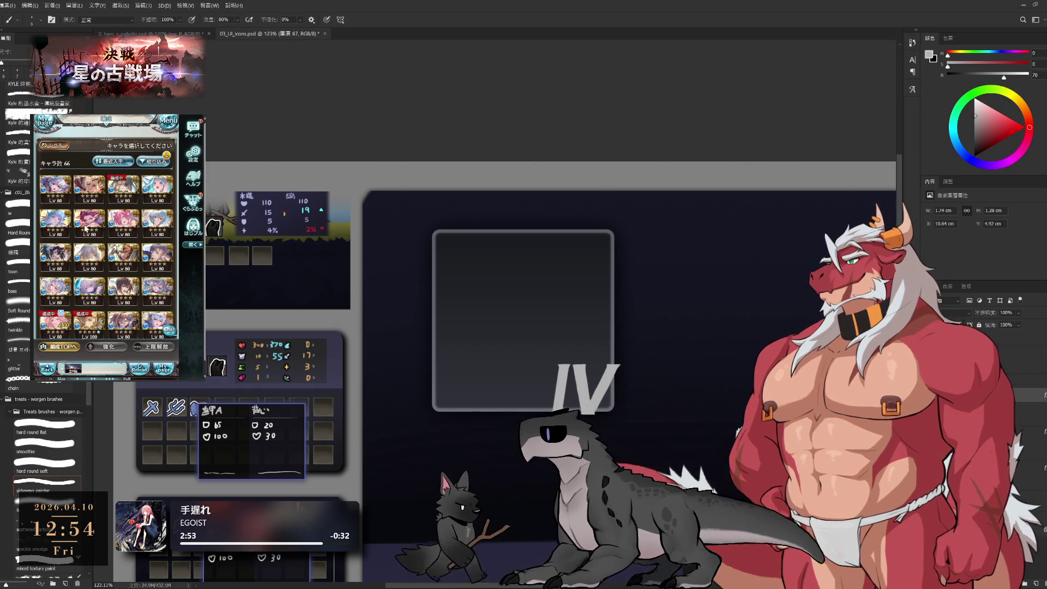
{"action": "scroll", "coordinate": [69, 227], "scroll_direction": "down", "scroll_amount": 1}
{"action": "left_click", "coordinate": [123, 278]}
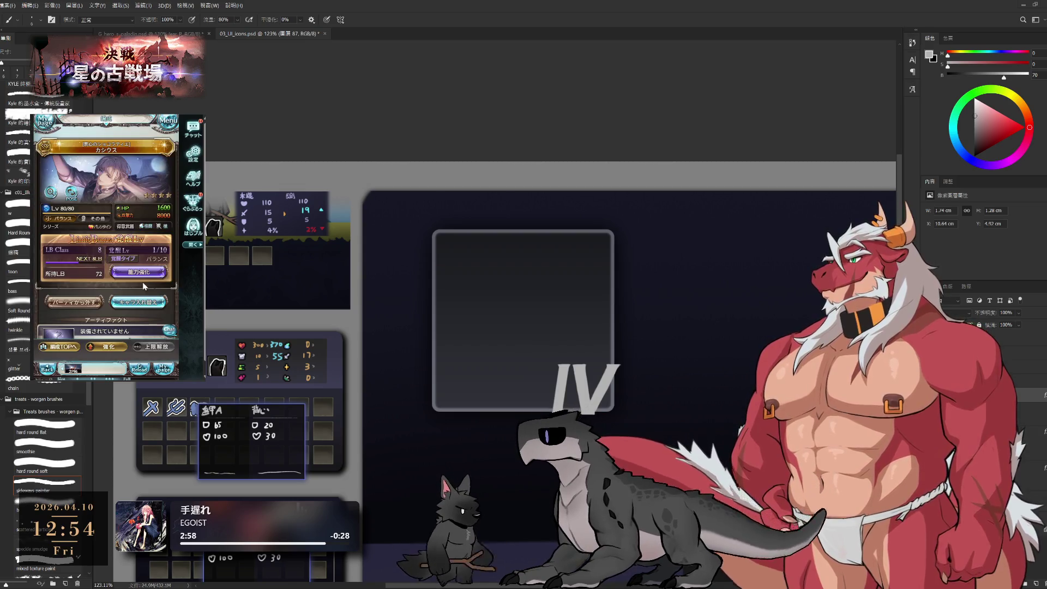
Raise カシウス's awakening level from 1 to 10 and choose 連続攻撃 as the type.
{"action": "left_click", "coordinate": [137, 158]}
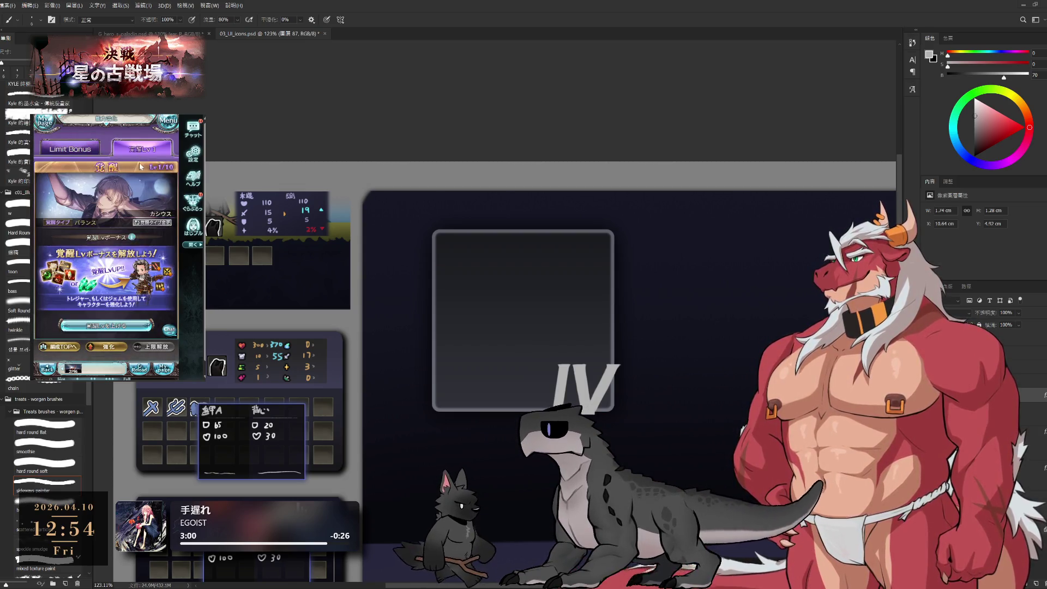
{"action": "left_click", "coordinate": [133, 341]}
{"action": "left_click", "coordinate": [125, 264]}
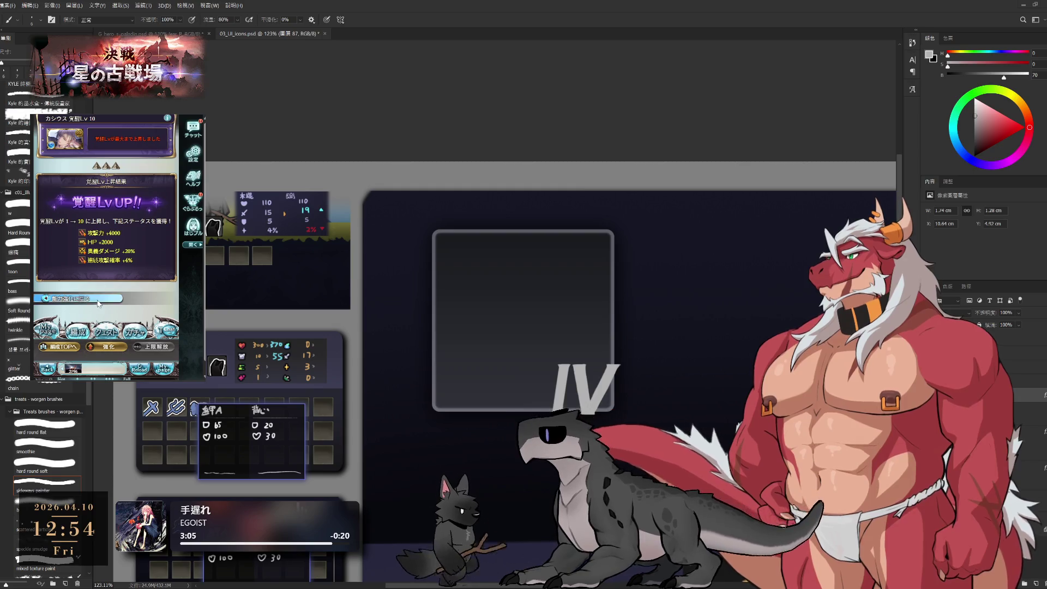
{"action": "left_click", "coordinate": [98, 300]}
{"action": "left_click", "coordinate": [153, 226]}
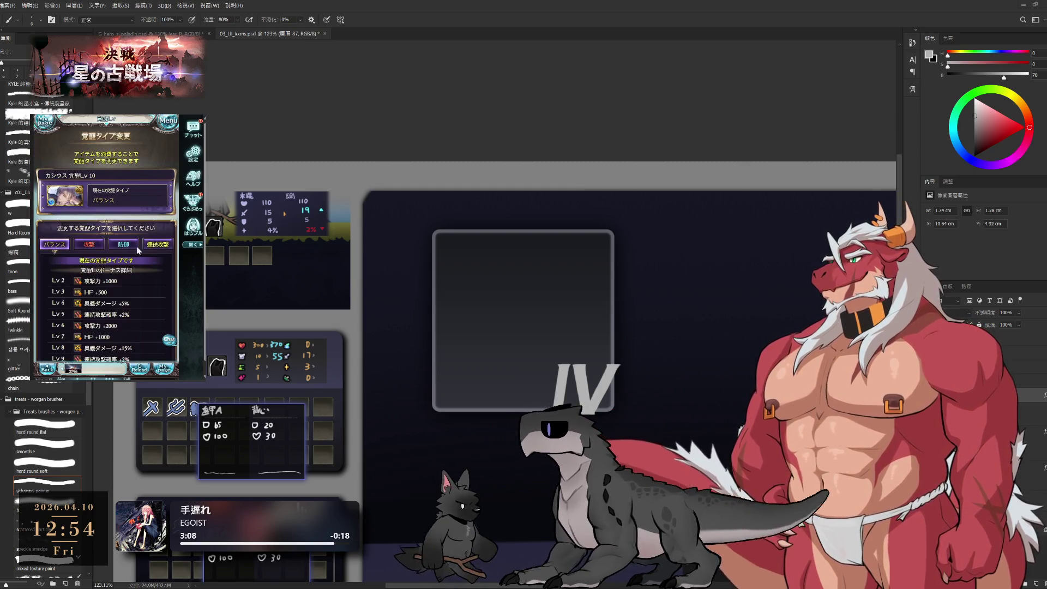
{"action": "left_click", "coordinate": [123, 273]}
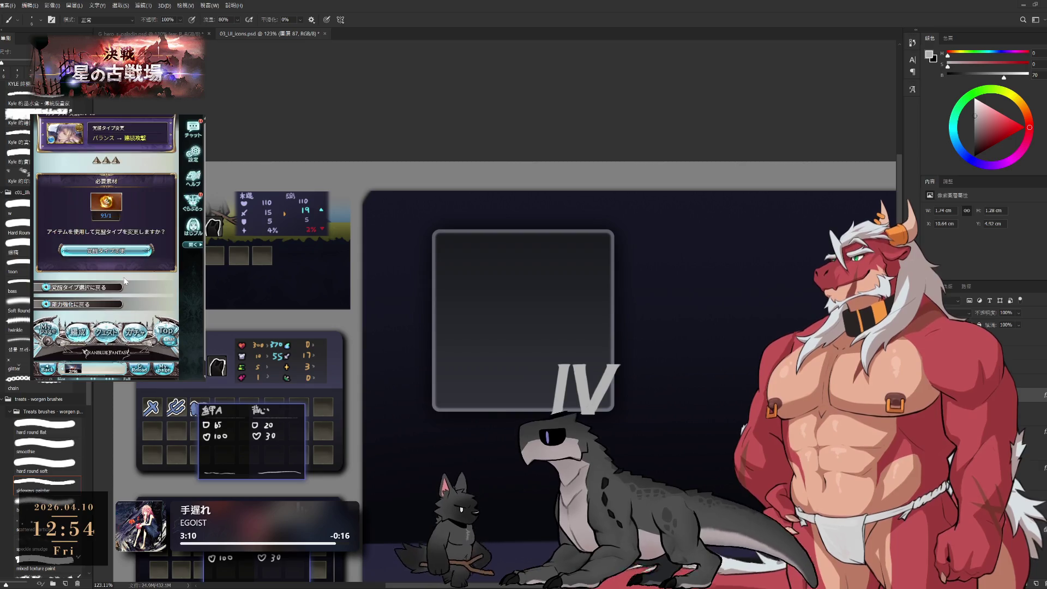
Confirm the awakening type change and upgrade the star support ability and ability damage cap.
{"action": "left_click", "coordinate": [121, 265]}
{"action": "left_click", "coordinate": [135, 289]}
{"action": "scroll", "coordinate": [86, 225], "scroll_direction": "down", "scroll_amount": 5}
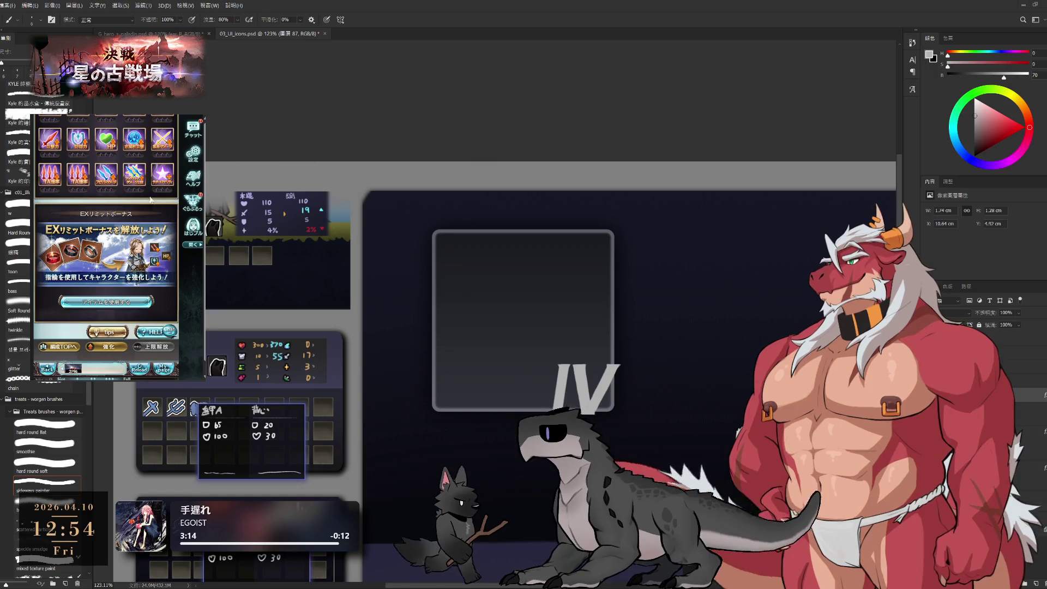
{"action": "left_click", "coordinate": [162, 174]}
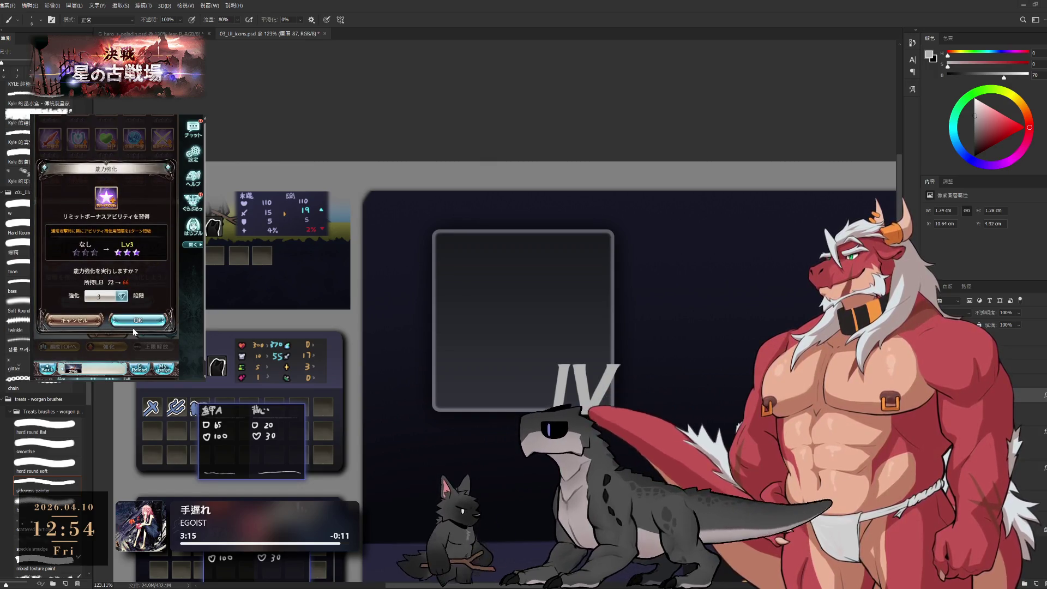
{"action": "left_click", "coordinate": [135, 322]}
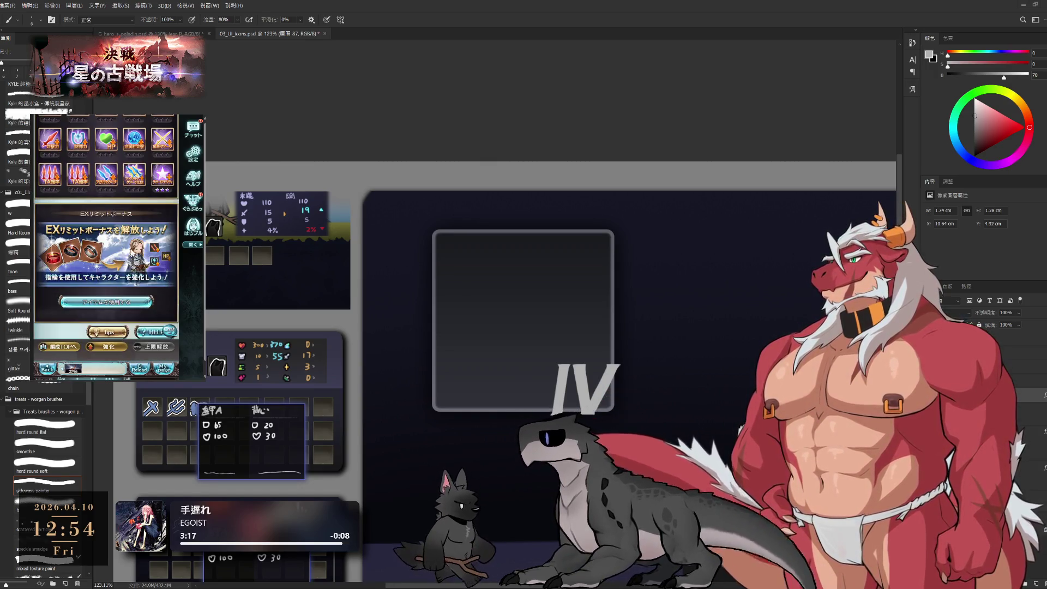
{"action": "left_click", "coordinate": [121, 238]}
{"action": "left_click", "coordinate": [123, 312]}
Raise Triple Attack rate to +4% with limit bonus points, then upgrade the last ability.
{"action": "left_click", "coordinate": [100, 282]}
{"action": "left_click", "coordinate": [100, 282]}
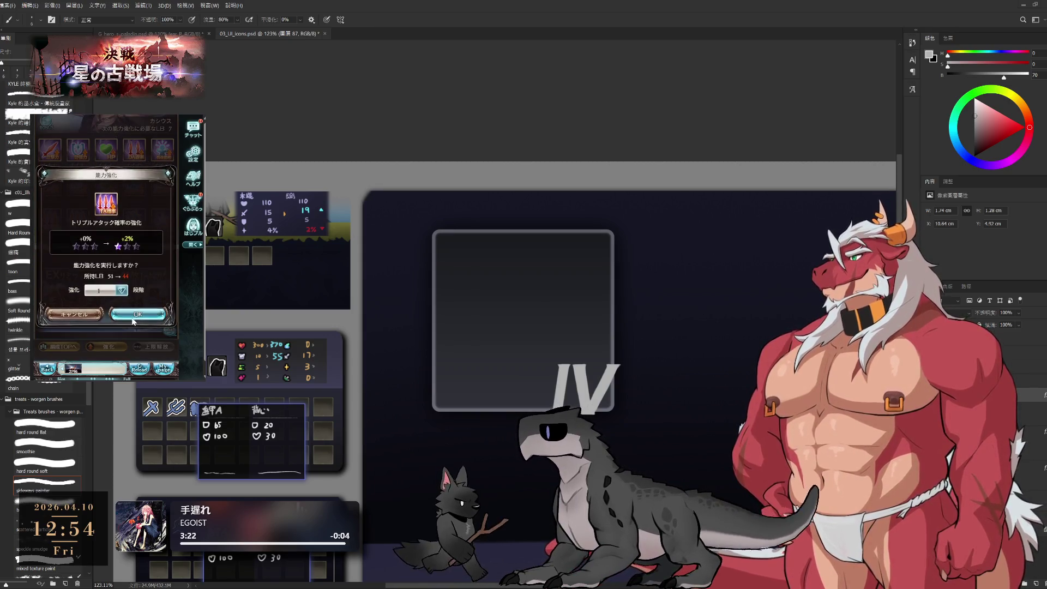
{"action": "left_click", "coordinate": [122, 311]}
{"action": "left_click", "coordinate": [98, 289]}
{"action": "left_click", "coordinate": [116, 309]}
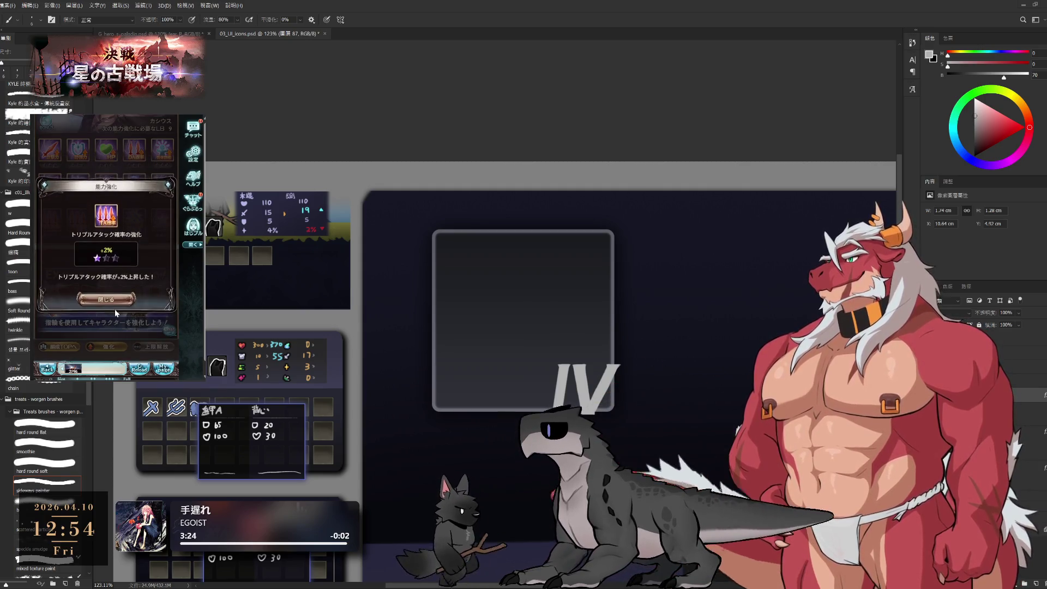
{"action": "left_click", "coordinate": [104, 290]}
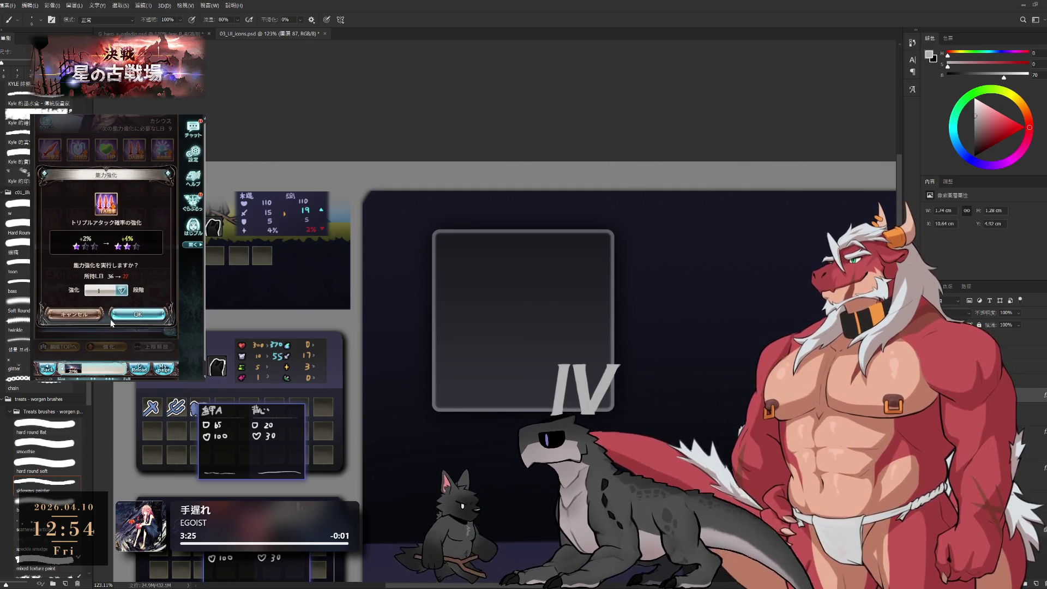
{"action": "left_click", "coordinate": [122, 311]}
{"action": "left_click", "coordinate": [74, 269]}
{"action": "left_click", "coordinate": [76, 274]}
{"action": "left_click", "coordinate": [116, 309]}
{"action": "scroll", "coordinate": [109, 294], "scroll_direction": "down", "scroll_amount": 1}
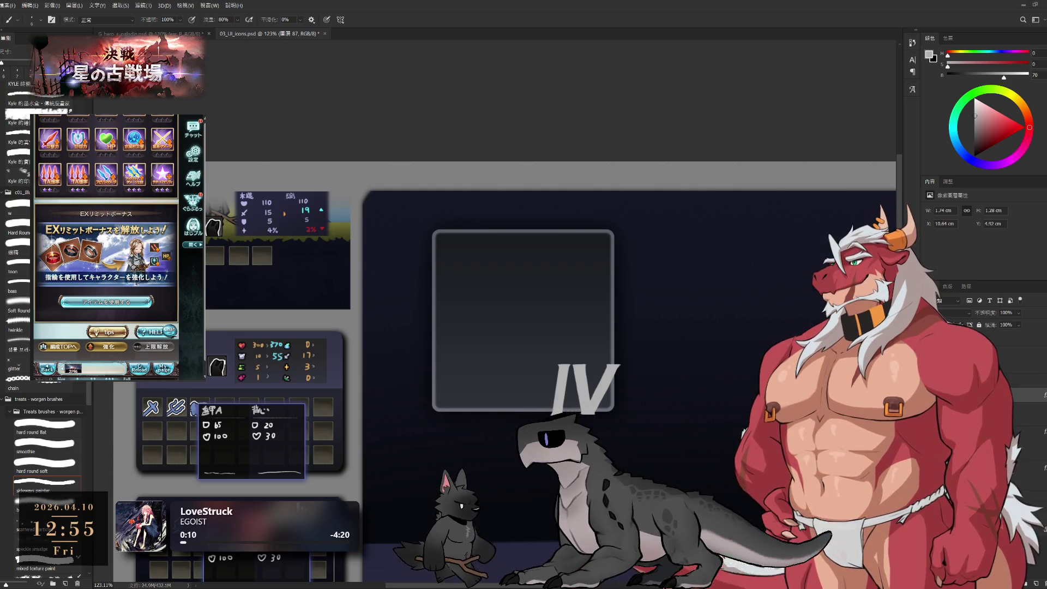
Use a ring to unlock the EX limit bonus, then use an item from the list.
{"action": "left_click", "coordinate": [114, 301]}
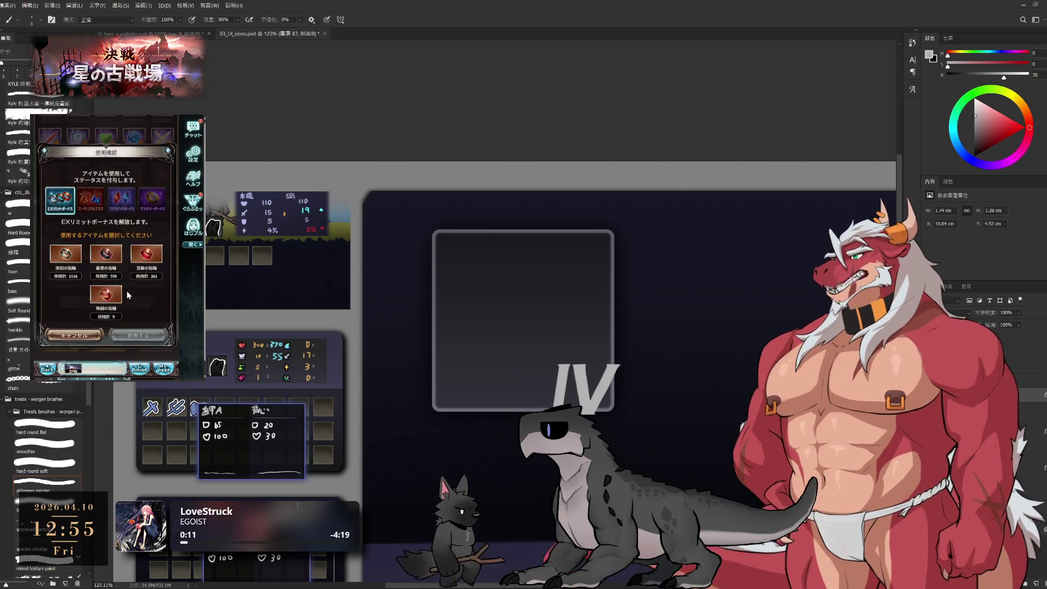
{"action": "left_click", "coordinate": [115, 302]}
{"action": "left_click", "coordinate": [137, 336]}
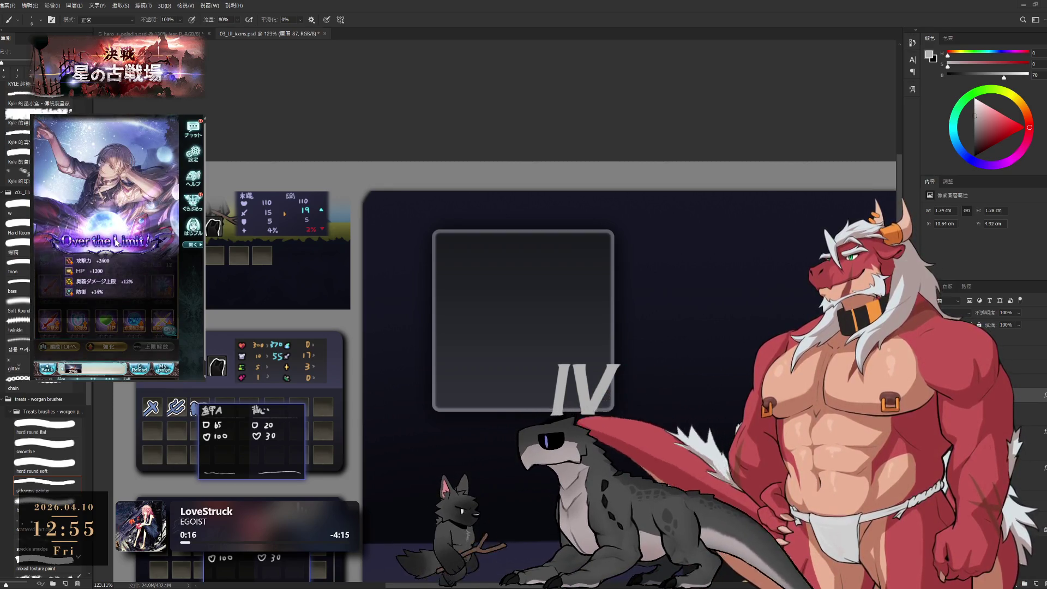
{"action": "scroll", "coordinate": [116, 242], "scroll_direction": "down", "scroll_amount": 4}
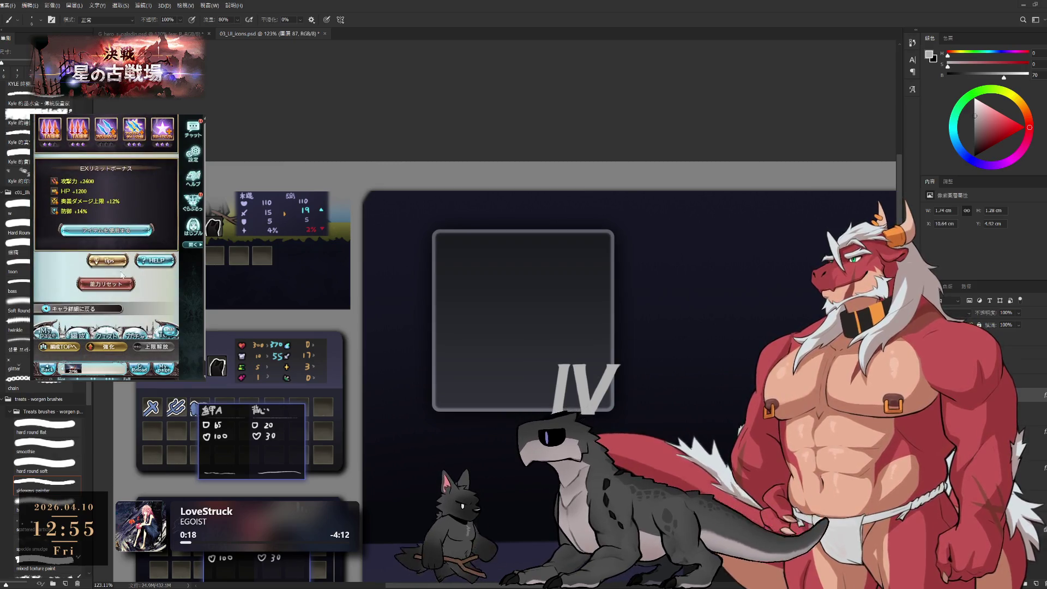
{"action": "left_click", "coordinate": [109, 229]}
{"action": "left_click", "coordinate": [88, 253]}
{"action": "left_click", "coordinate": [134, 304]}
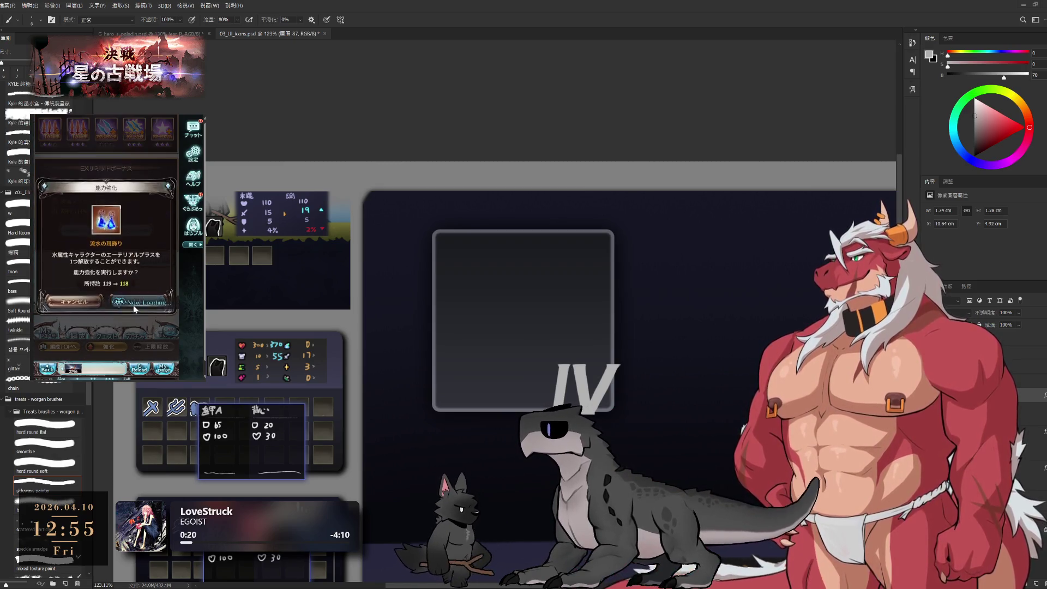
{"action": "scroll", "coordinate": [106, 259], "scroll_direction": "down", "scroll_amount": 4}
Reroll the ethereal plus with 流水の耳飾り, declining each overwrite to keep the current bonus.
{"action": "left_click", "coordinate": [104, 230]}
{"action": "left_click", "coordinate": [94, 256]}
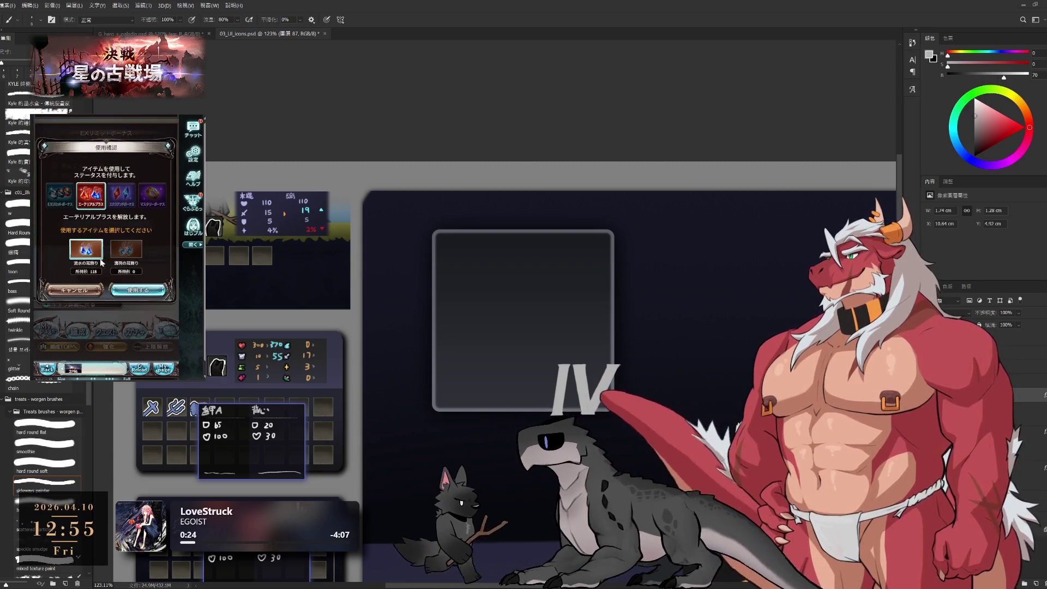
{"action": "left_click", "coordinate": [139, 289]}
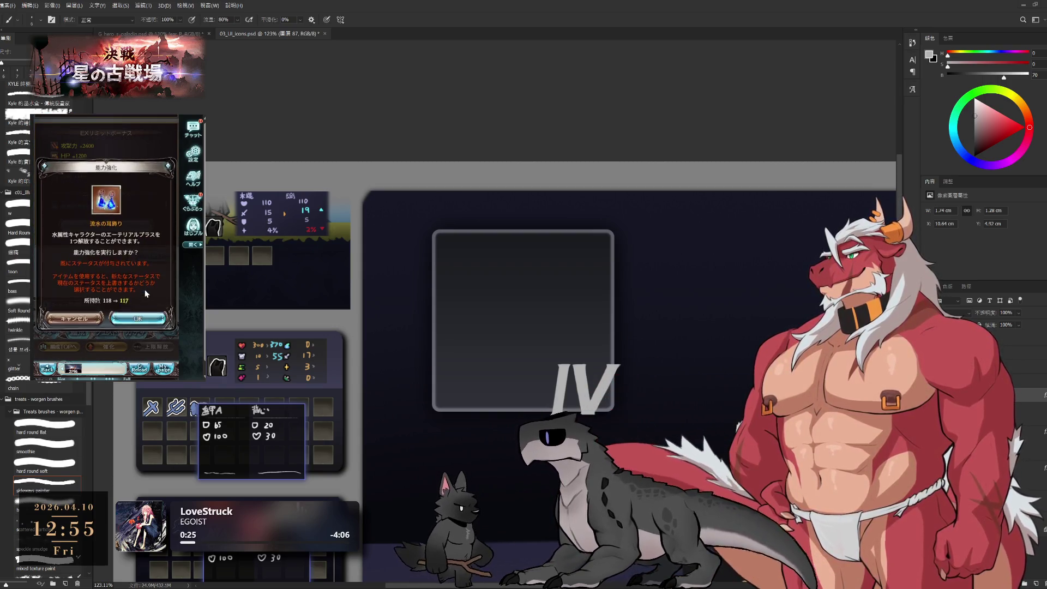
{"action": "left_click", "coordinate": [147, 322]}
{"action": "left_click", "coordinate": [82, 309]}
{"action": "left_click", "coordinate": [143, 320]}
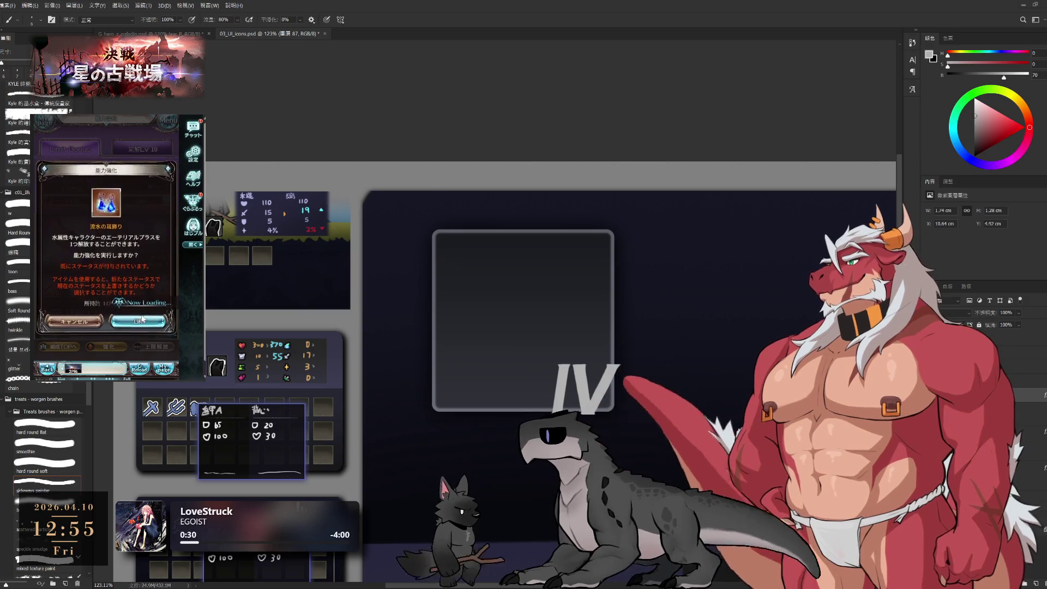
{"action": "left_click", "coordinate": [83, 308]}
{"action": "left_click", "coordinate": [138, 319]}
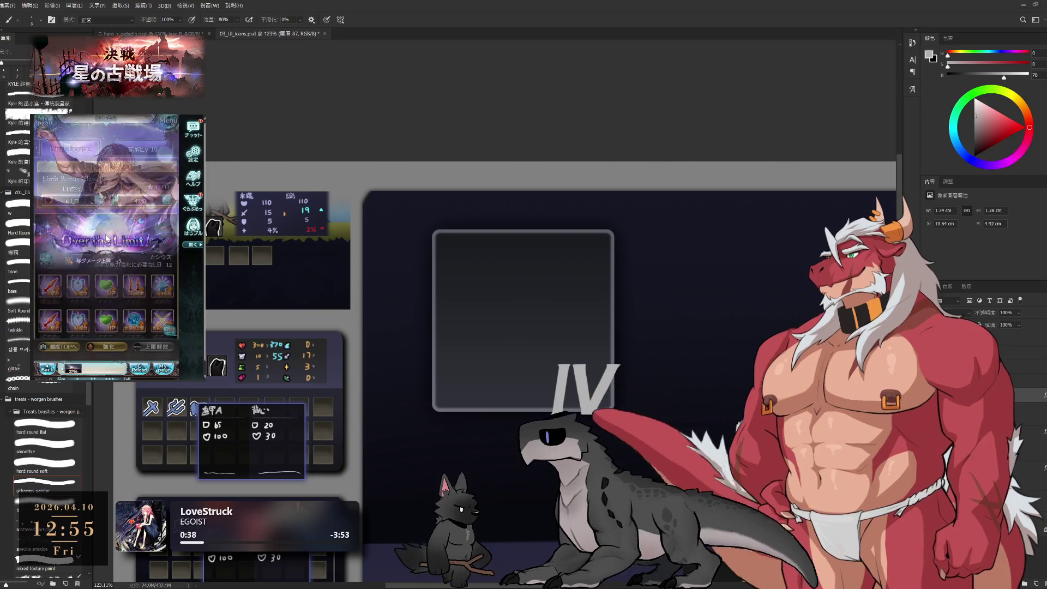
{"action": "left_click", "coordinate": [157, 316]}
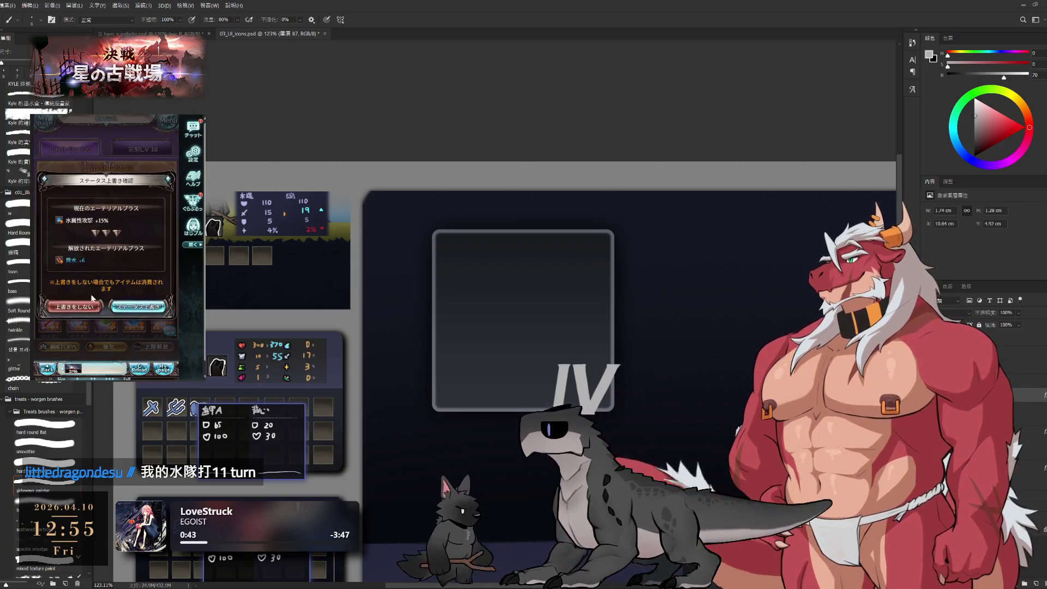
Keep rerolling, refusing each new roll to keep Water ATK +15%.
{"action": "left_click", "coordinate": [87, 306]}
{"action": "left_click", "coordinate": [144, 317]}
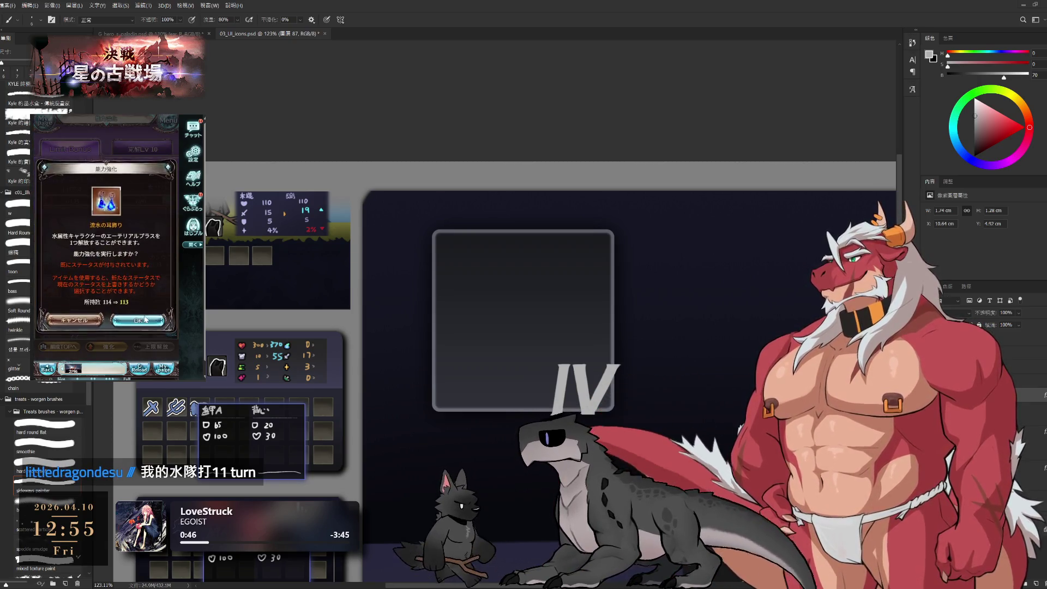
{"action": "left_click", "coordinate": [145, 319]}
{"action": "left_click", "coordinate": [87, 305]}
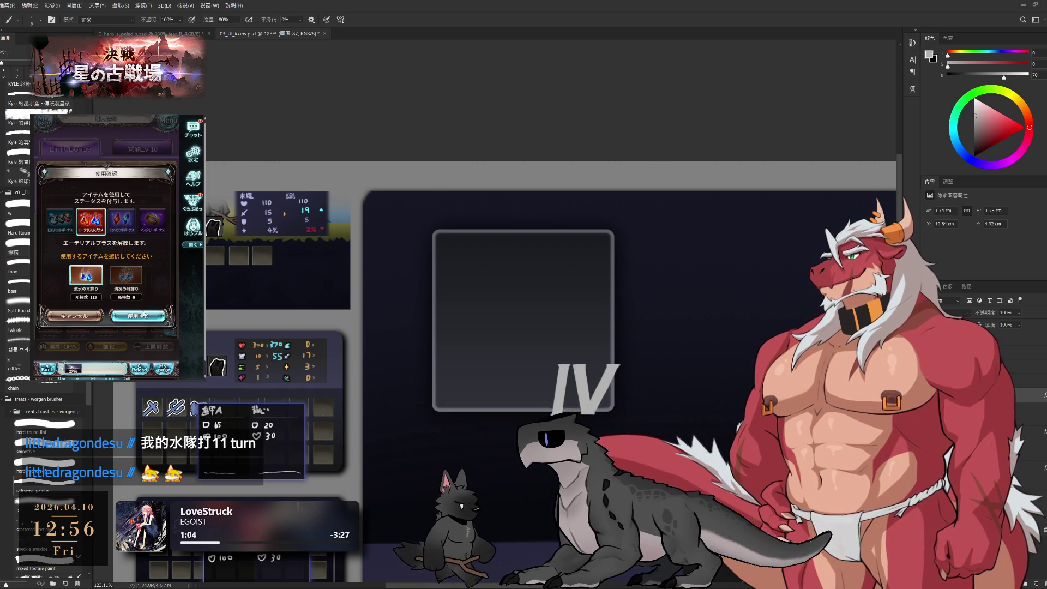
{"action": "left_click", "coordinate": [141, 317]}
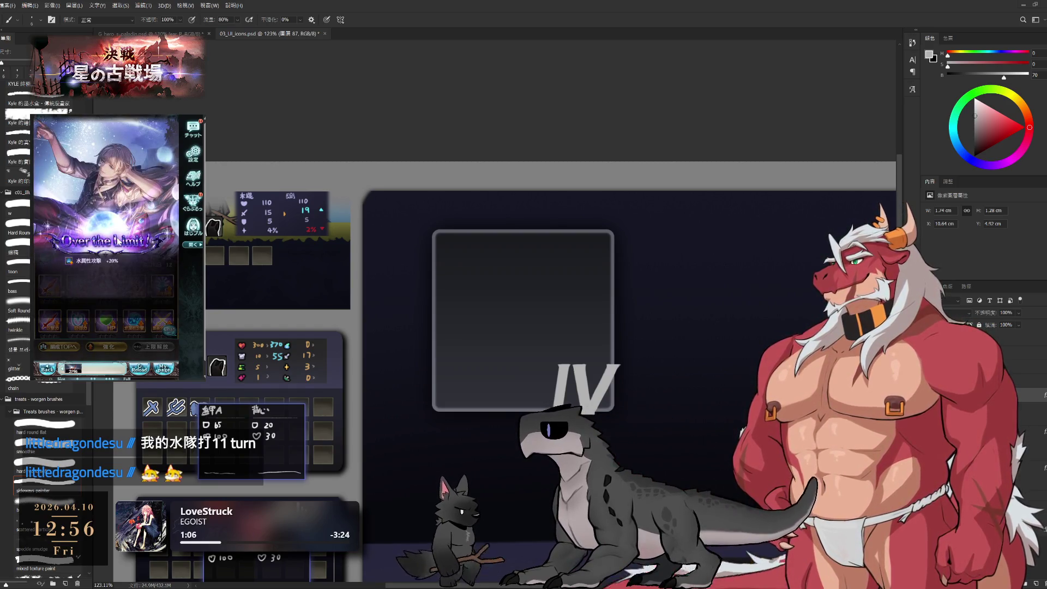
{"action": "left_click", "coordinate": [86, 309]}
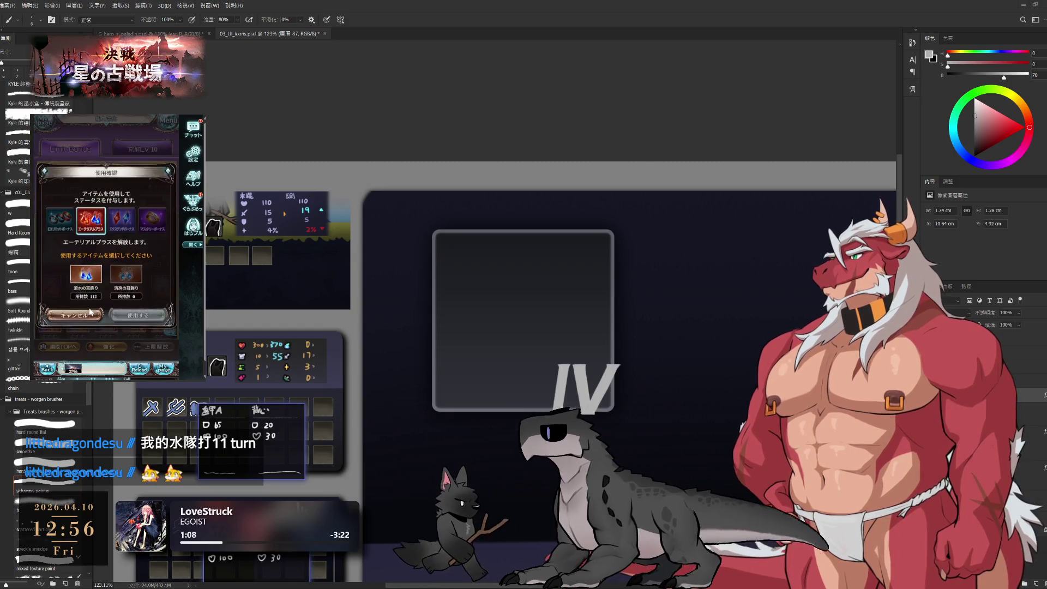
{"action": "left_click", "coordinate": [145, 324]}
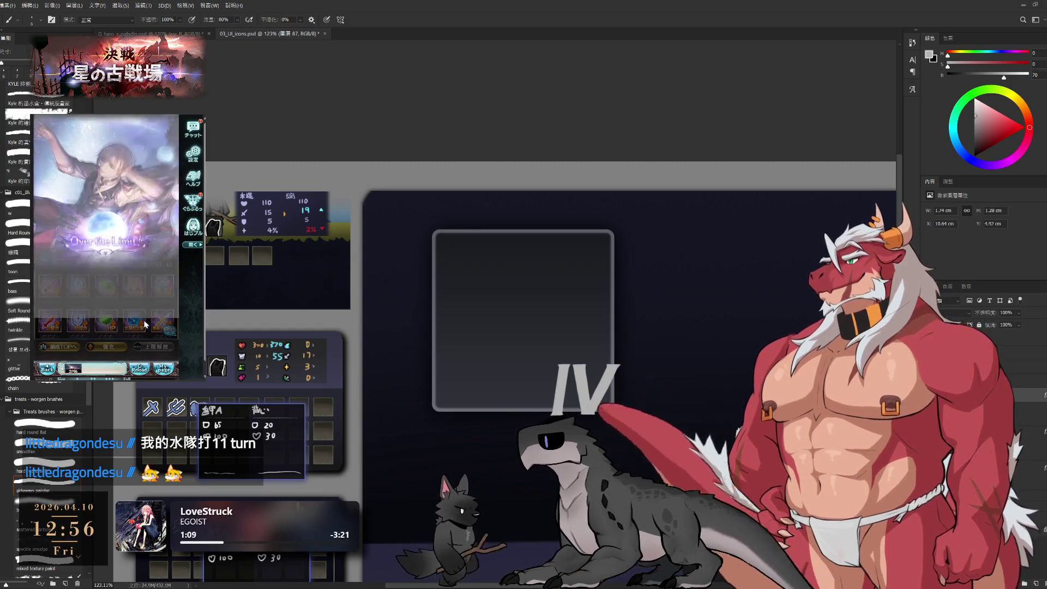
{"action": "scroll", "coordinate": [140, 246], "scroll_direction": "down", "scroll_amount": 1}
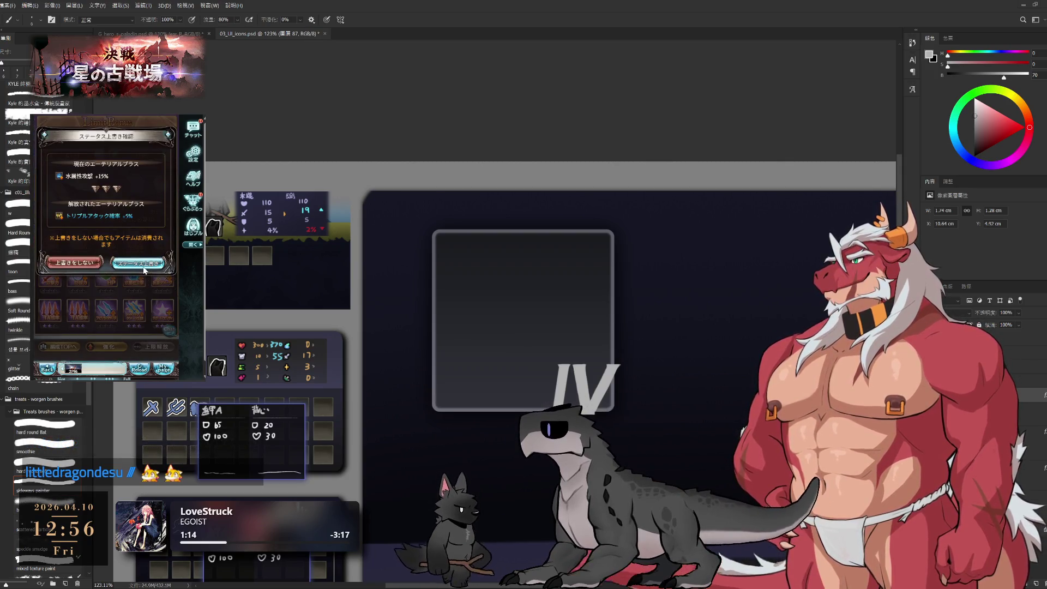
Overwrite with Triple Attack rate +5% and return to カシウス's details page.
{"action": "left_click", "coordinate": [137, 262]}
{"action": "scroll", "coordinate": [123, 207], "scroll_direction": "down", "scroll_amount": 5}
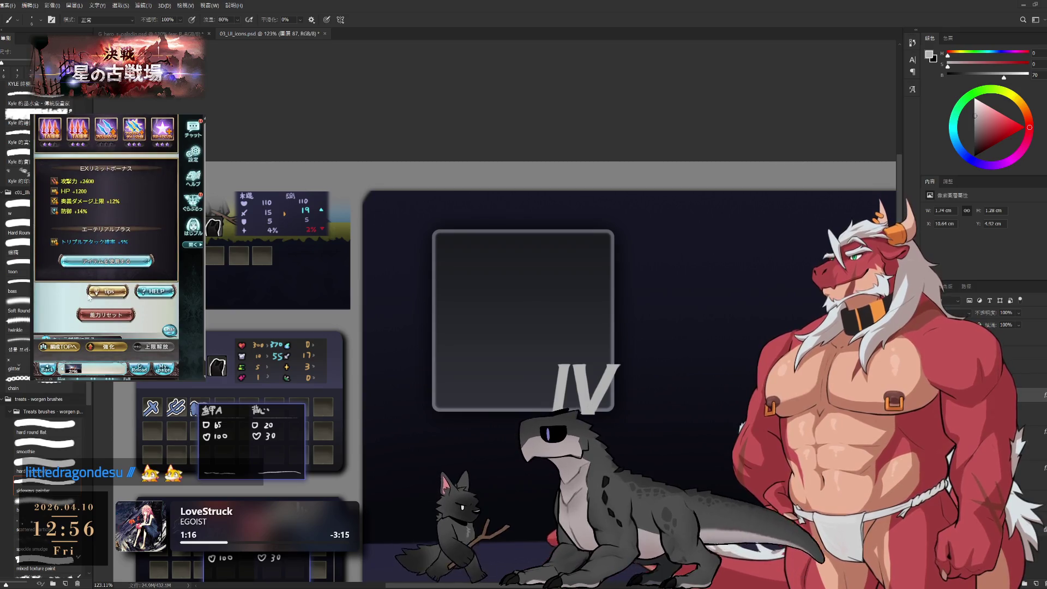
{"action": "left_click", "coordinate": [83, 303]}
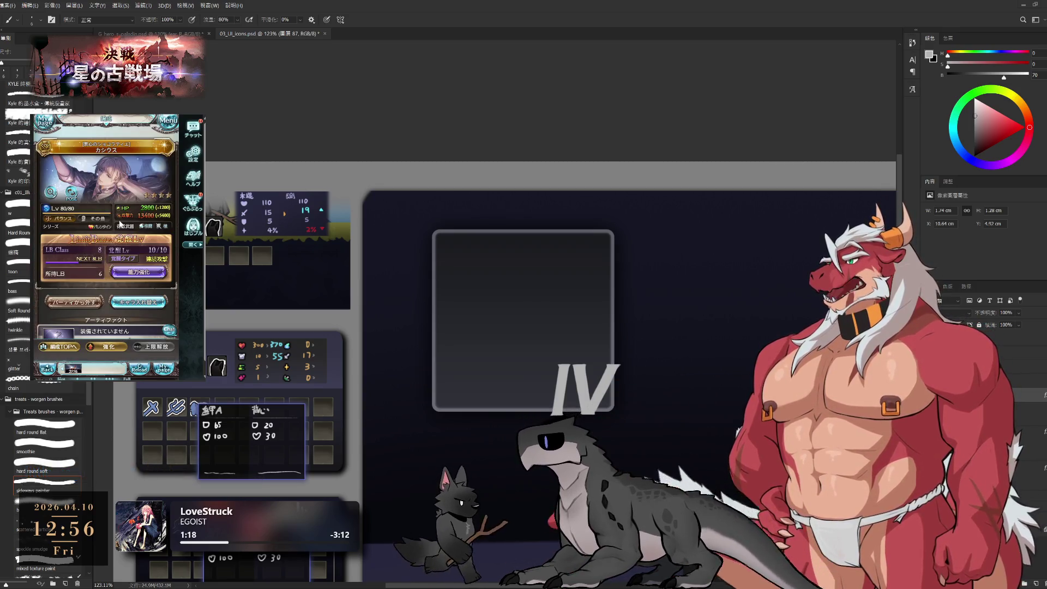
Filter artifacts by the ability damage skill and equip 金華覆装 on カシウス.
{"action": "left_click", "coordinate": [120, 220]}
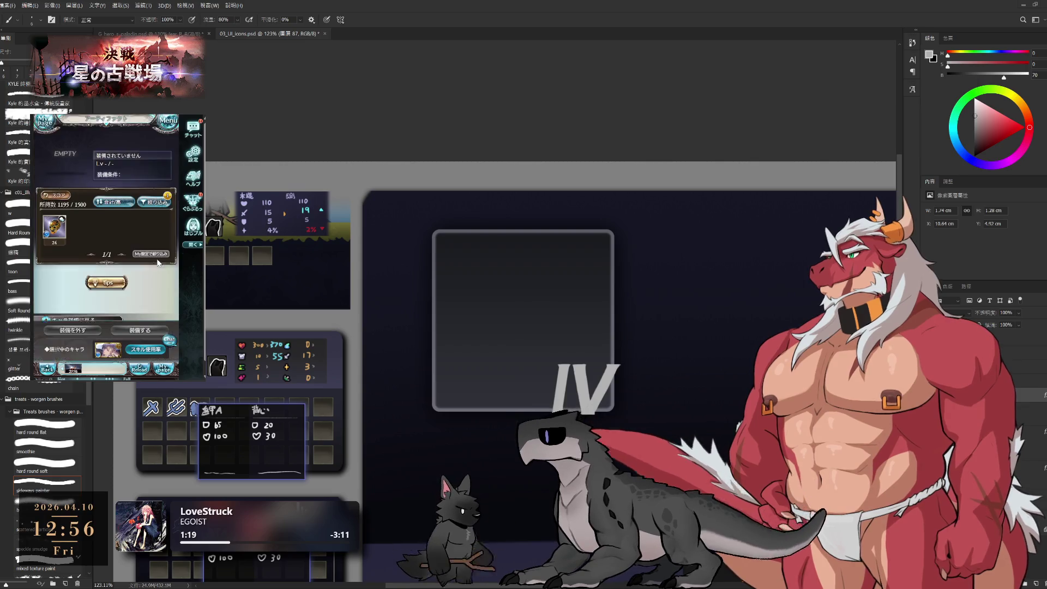
{"action": "left_click", "coordinate": [146, 350]}
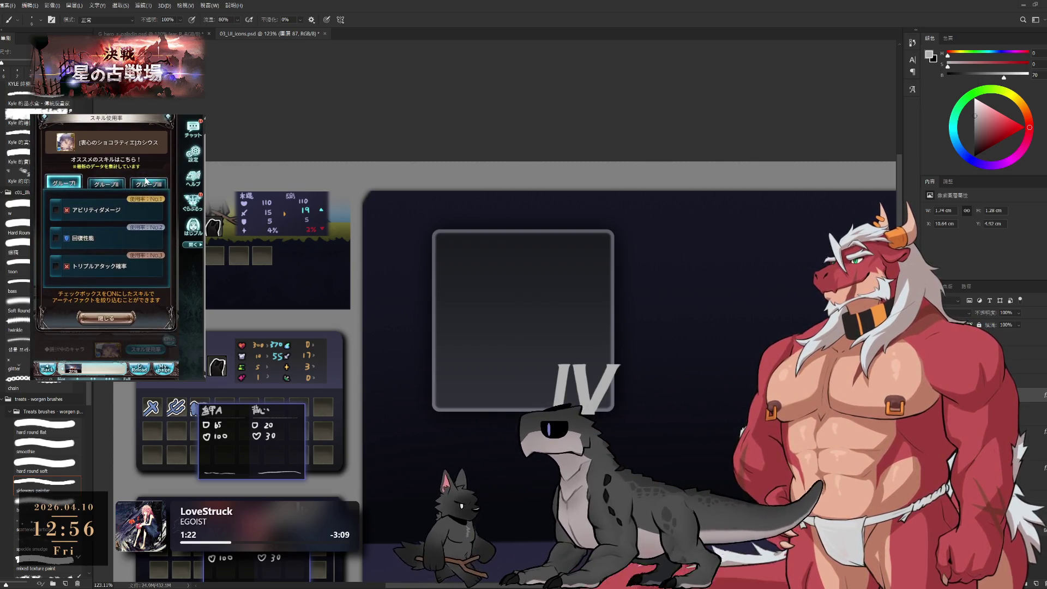
{"action": "left_click", "coordinate": [126, 211]}
{"action": "left_click", "coordinate": [138, 324]}
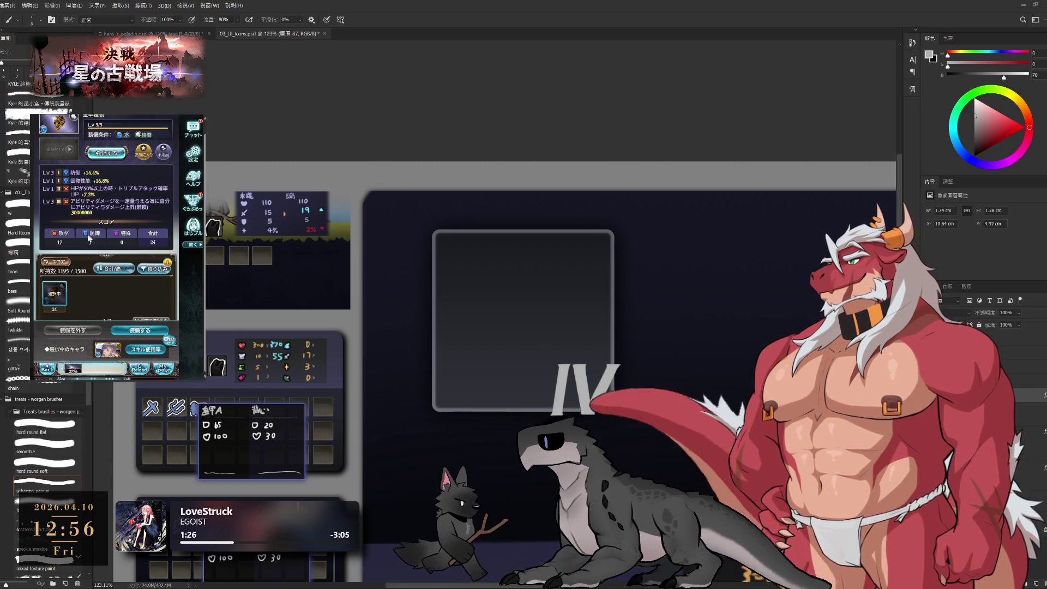
{"action": "left_click", "coordinate": [140, 332]}
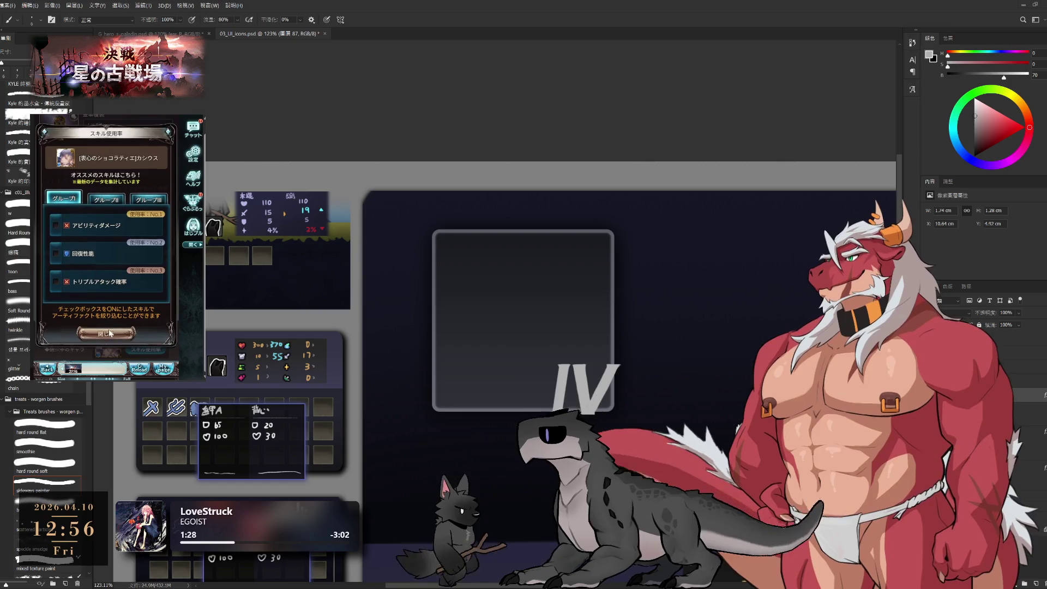
{"action": "left_click", "coordinate": [109, 315]}
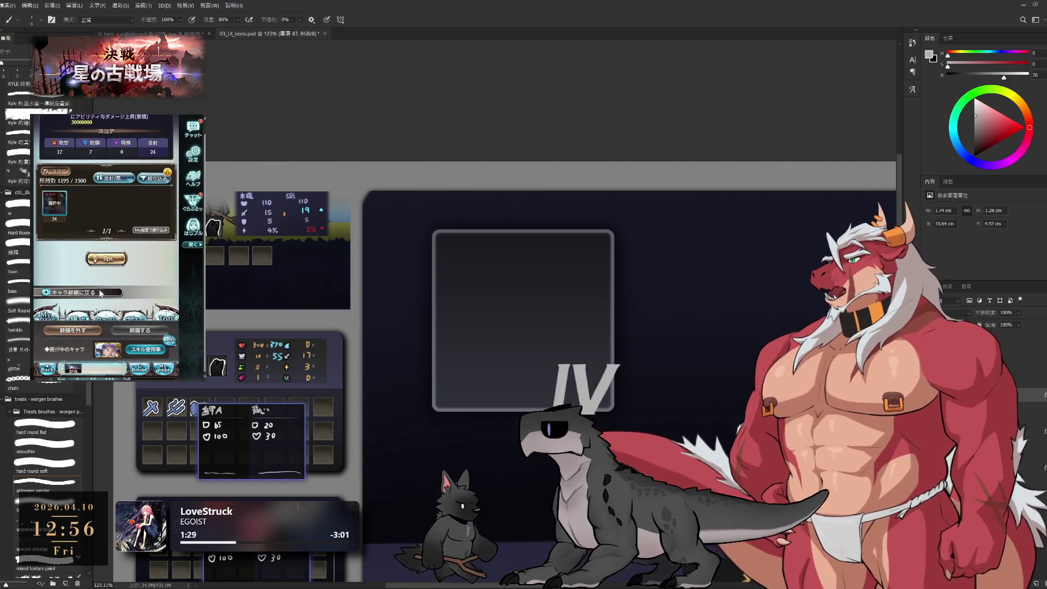
{"action": "left_click", "coordinate": [79, 293]}
Open the party formation page and show the weapon grid.
{"action": "scroll", "coordinate": [79, 281], "scroll_direction": "down", "scroll_amount": 5}
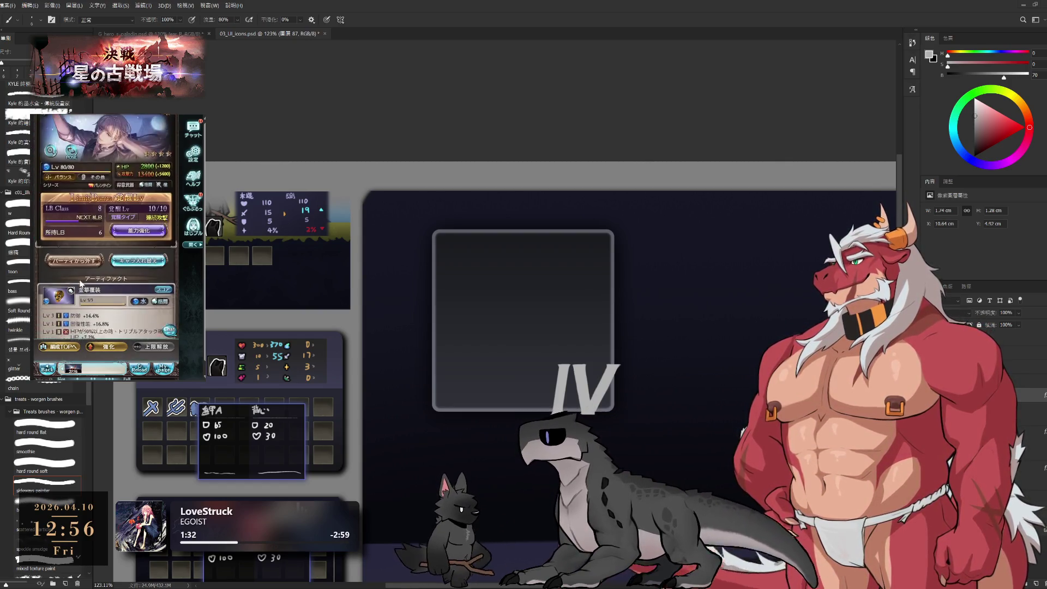
{"action": "left_click", "coordinate": [66, 346]}
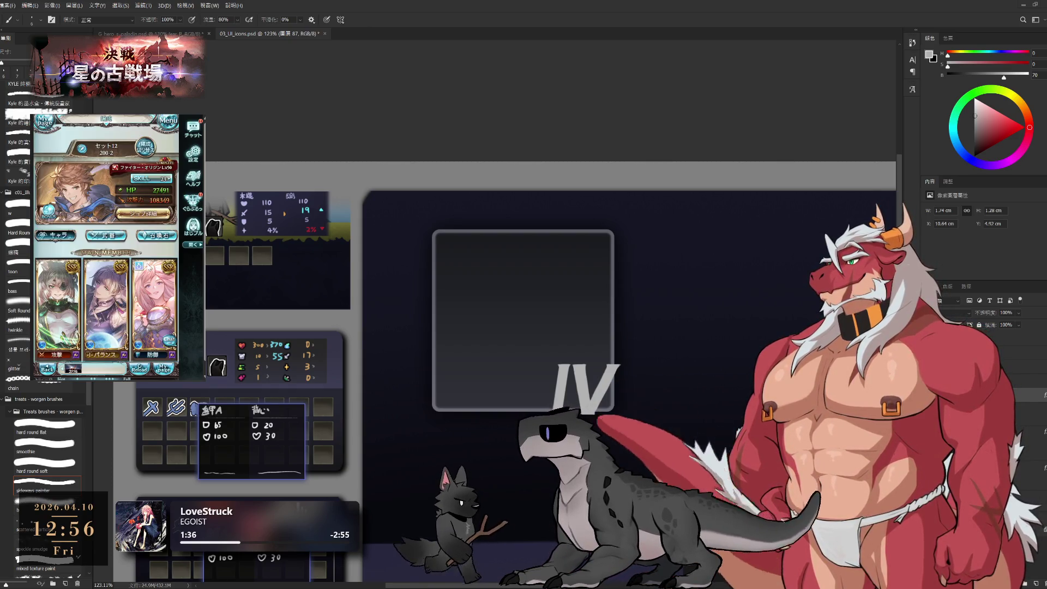
{"action": "scroll", "coordinate": [147, 287], "scroll_direction": "down", "scroll_amount": 2}
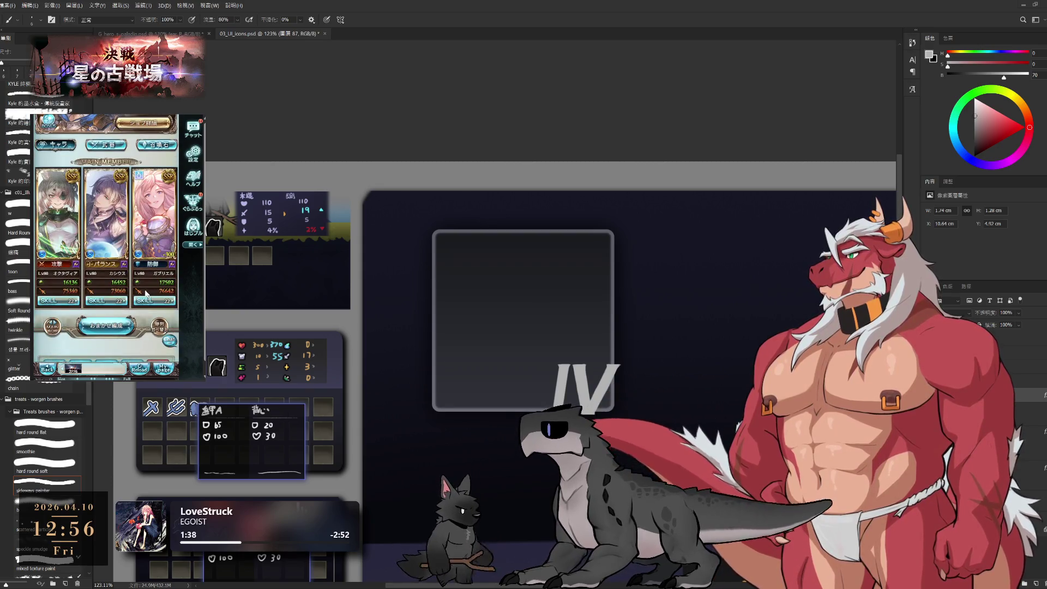
{"action": "scroll", "coordinate": [137, 290], "scroll_direction": "up", "scroll_amount": 2}
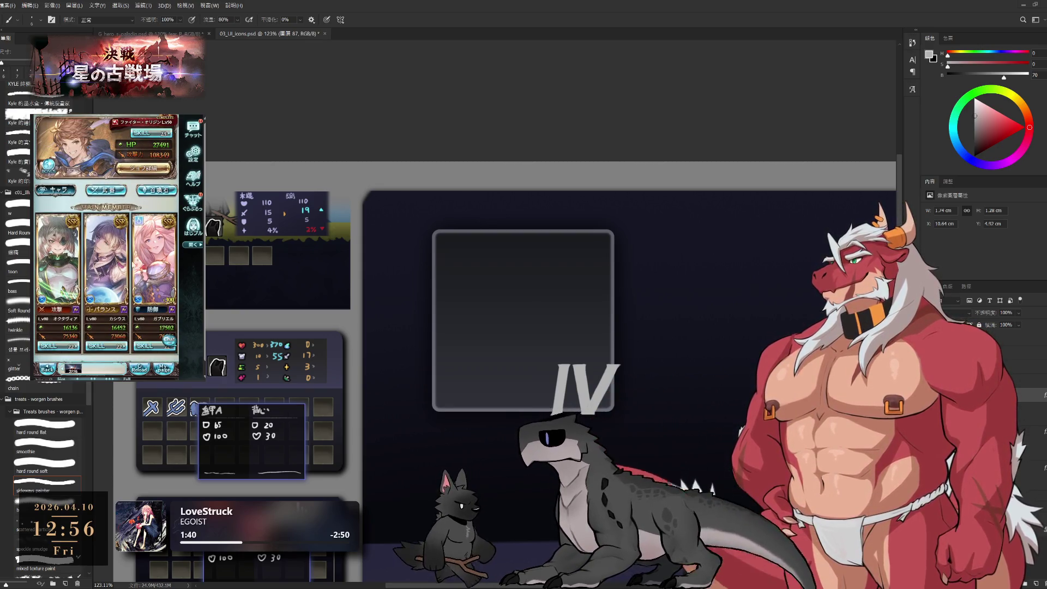
{"action": "left_click", "coordinate": [105, 190]}
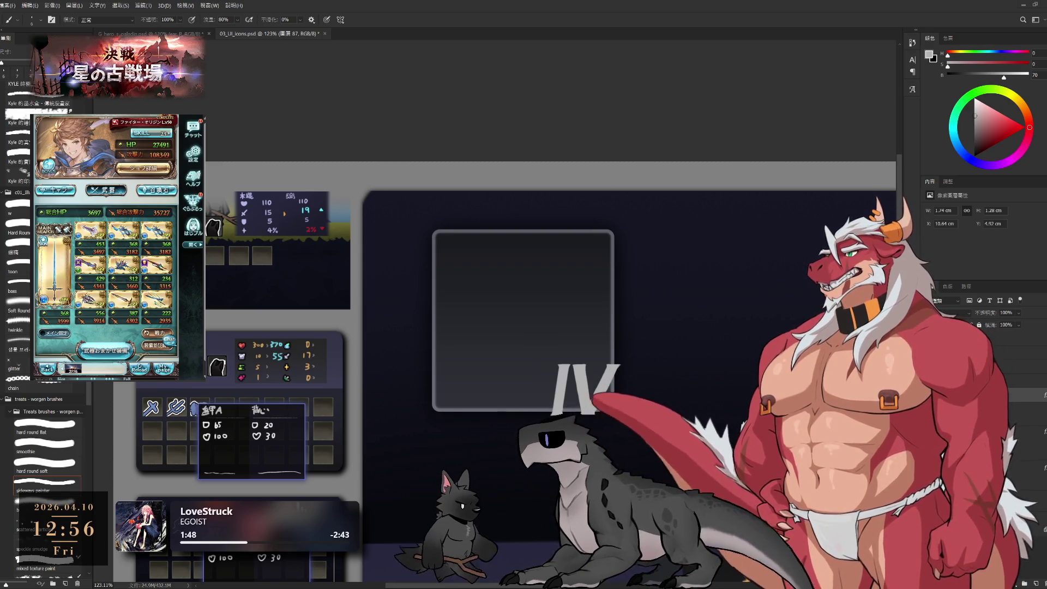
{"action": "scroll", "coordinate": [551, 306], "scroll_direction": "down", "scroll_amount": 2}
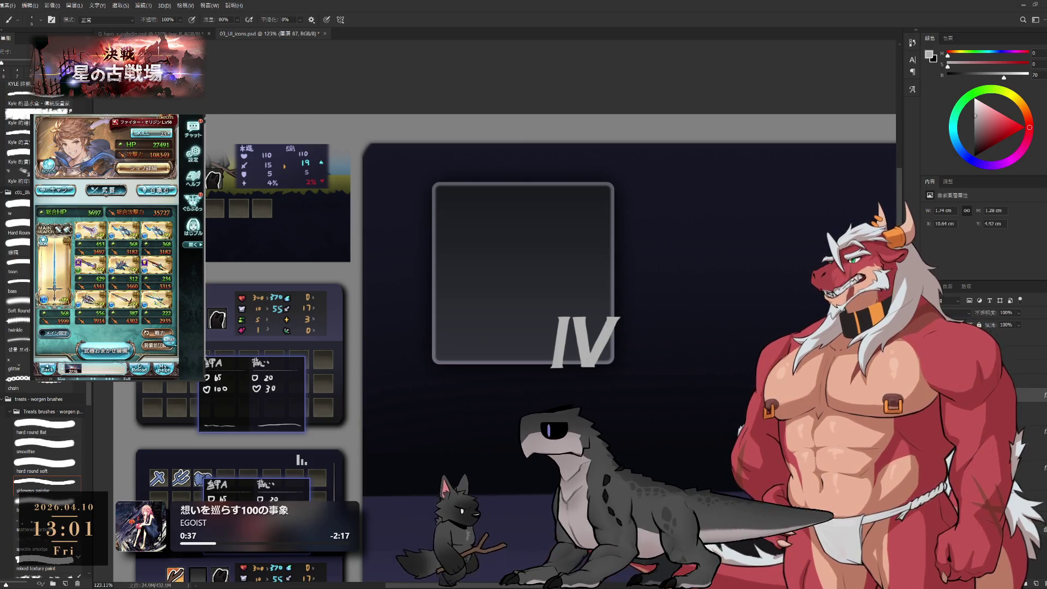
Toggle the weapon grid's EX/awakening views, then view the summons and return to the character lineup.
{"action": "left_click", "coordinate": [152, 333]}
{"action": "left_click", "coordinate": [152, 335]}
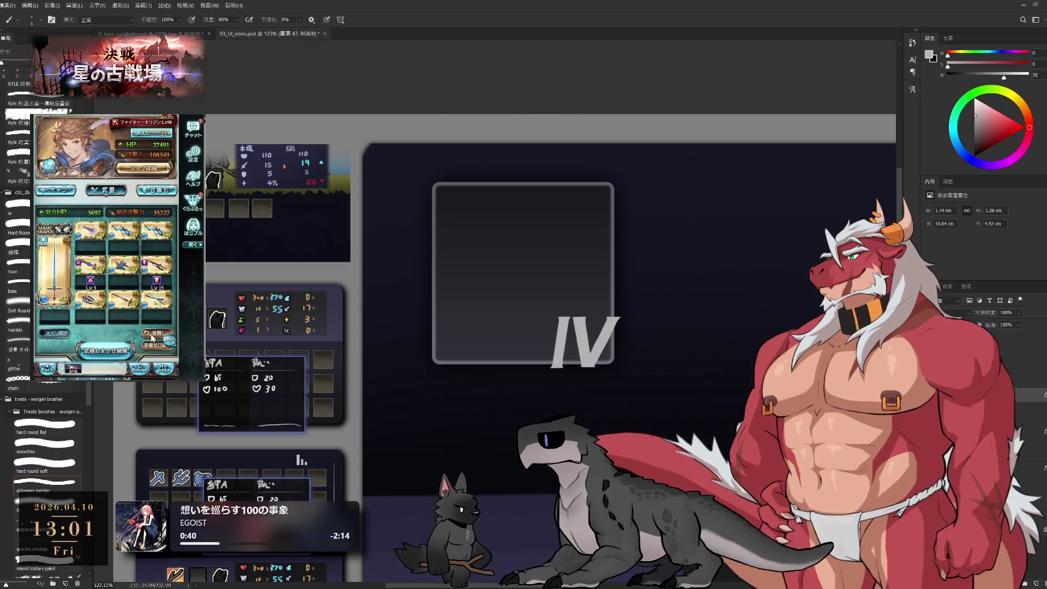
{"action": "left_click", "coordinate": [55, 190]}
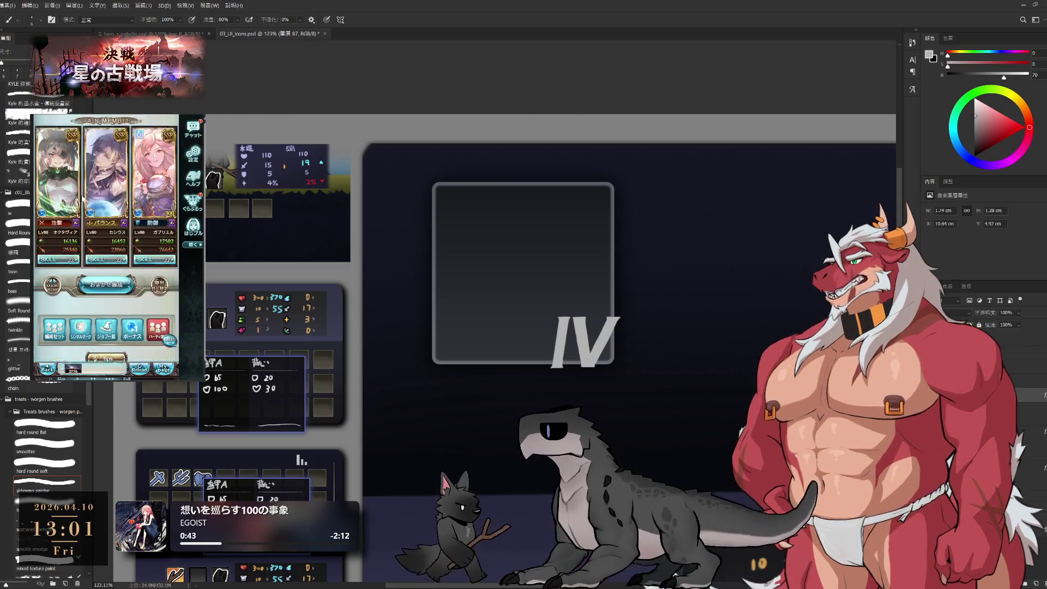
{"action": "scroll", "coordinate": [83, 199], "scroll_direction": "up", "scroll_amount": 2}
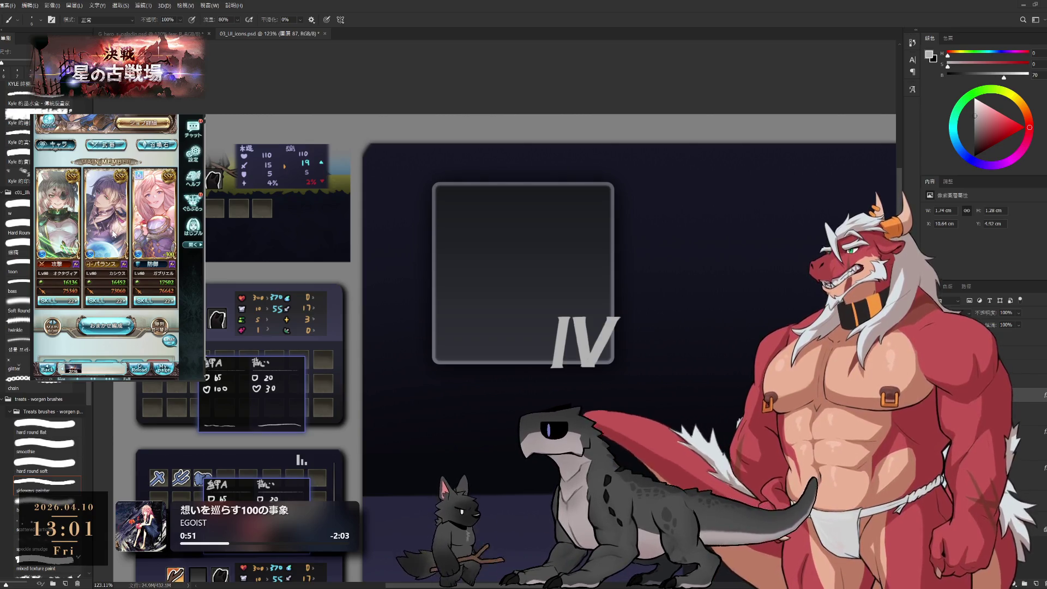
{"action": "left_click", "coordinate": [155, 146]}
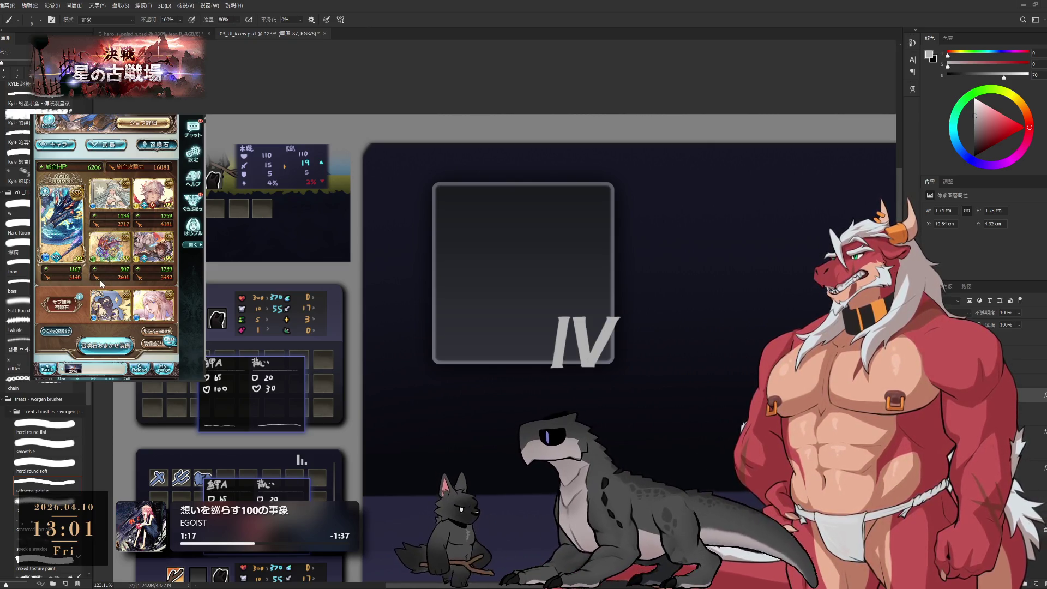
{"action": "left_click", "coordinate": [109, 143]}
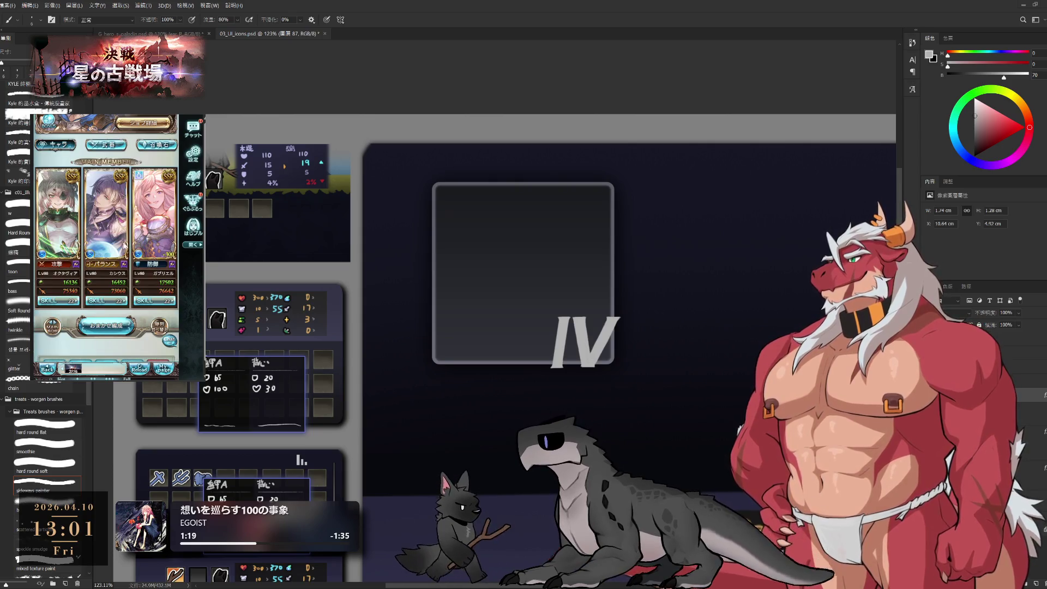
{"action": "left_click", "coordinate": [50, 302]}
{"action": "left_click_drag", "start_coordinate": [62, 282], "coordinate": [75, 283]}
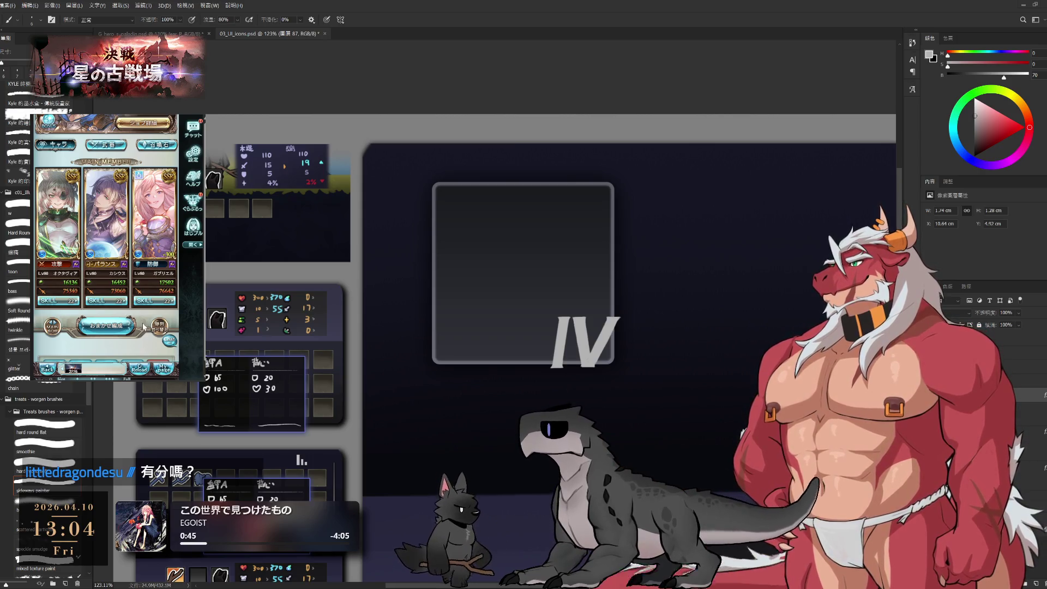
Check the party's 武器 and 召喚石 grids, then return to the character lineup.
{"action": "scroll", "coordinate": [116, 240], "scroll_direction": "up", "scroll_amount": 3}
{"action": "left_click", "coordinate": [118, 240]}
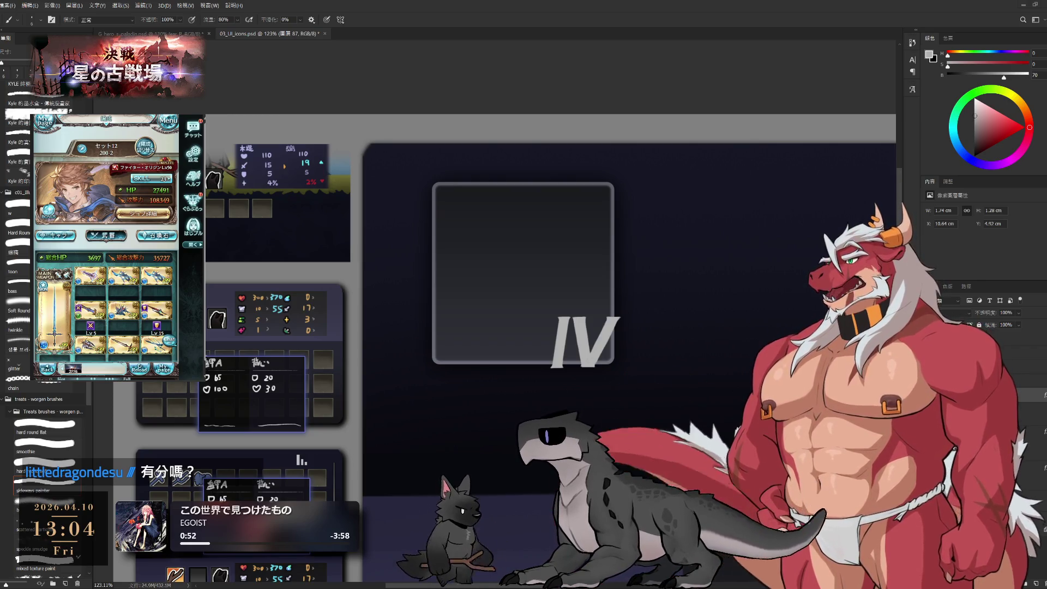
{"action": "scroll", "coordinate": [112, 236], "scroll_direction": "down", "scroll_amount": 2}
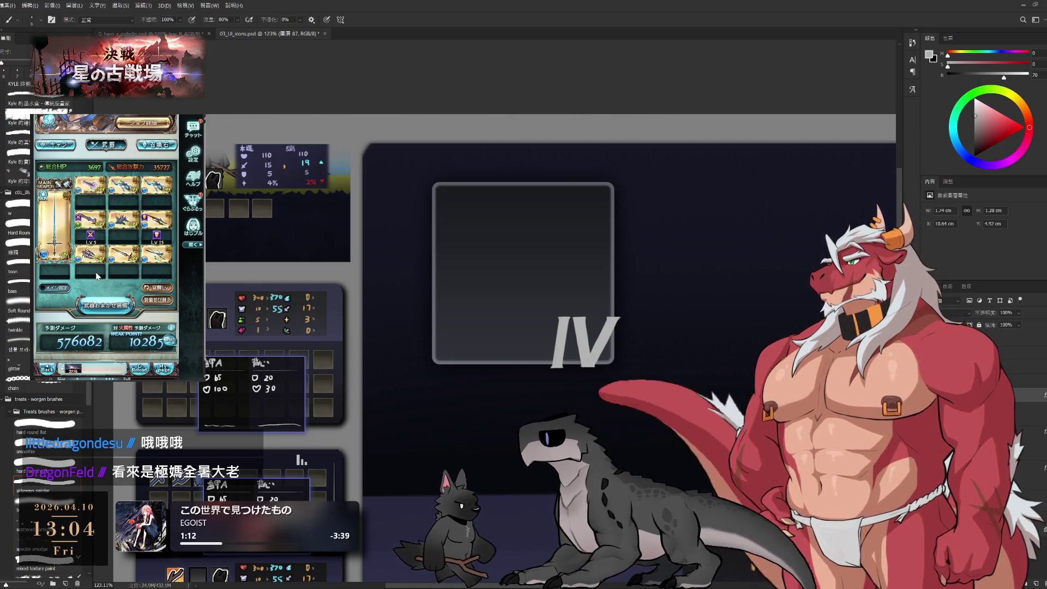
{"action": "scroll", "coordinate": [146, 190], "scroll_direction": "up", "scroll_amount": 1}
{"action": "left_click", "coordinate": [146, 190]}
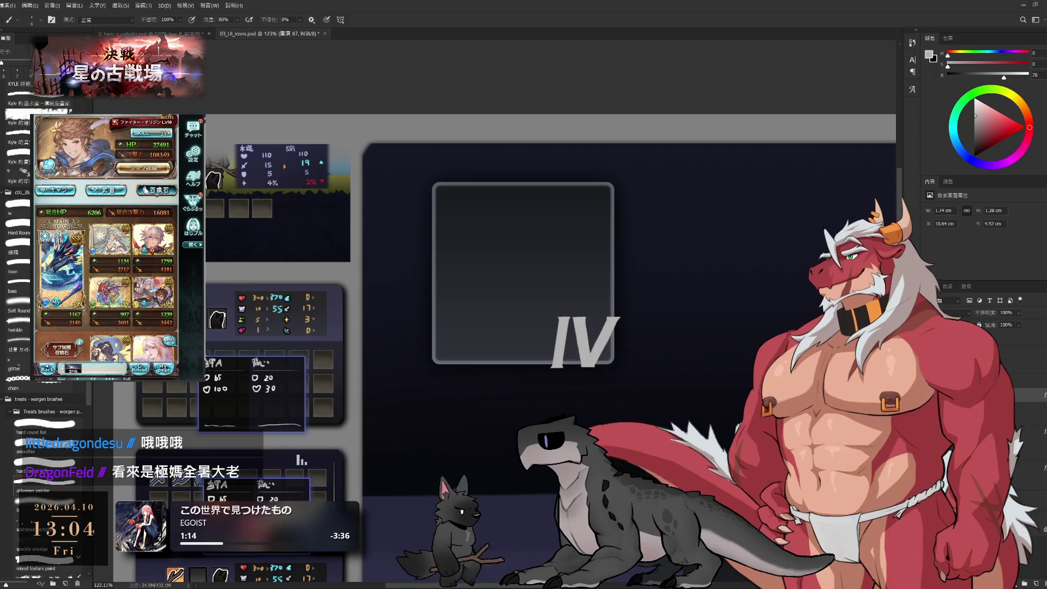
{"action": "left_click", "coordinate": [54, 189]}
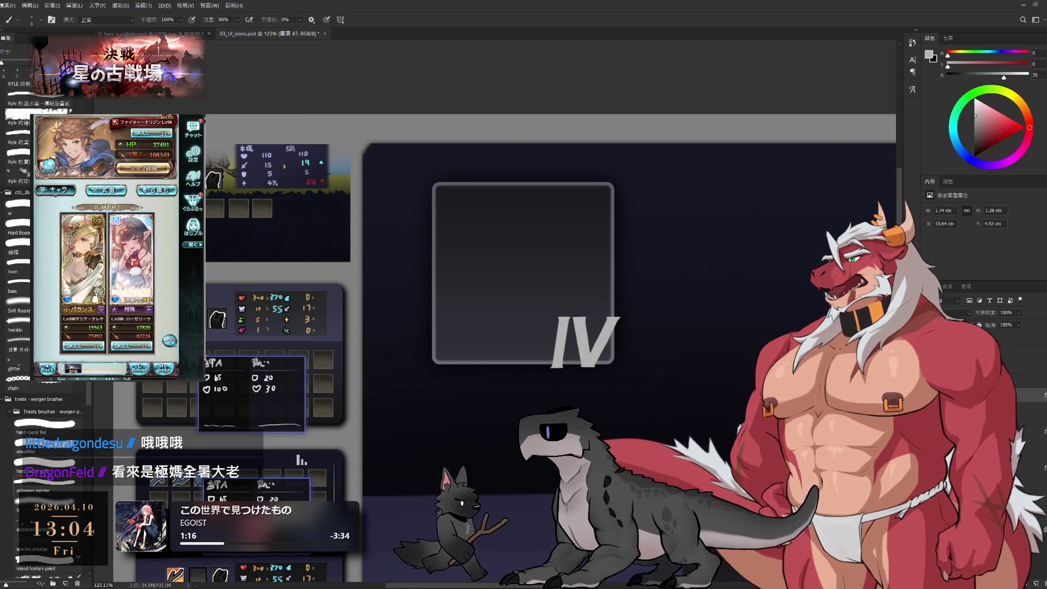
Refresh the party screen, scroll through it, and recheck the weapon and summon grids.
{"action": "left_click", "coordinate": [141, 370]}
{"action": "scroll", "coordinate": [131, 287], "scroll_direction": "down", "scroll_amount": 3}
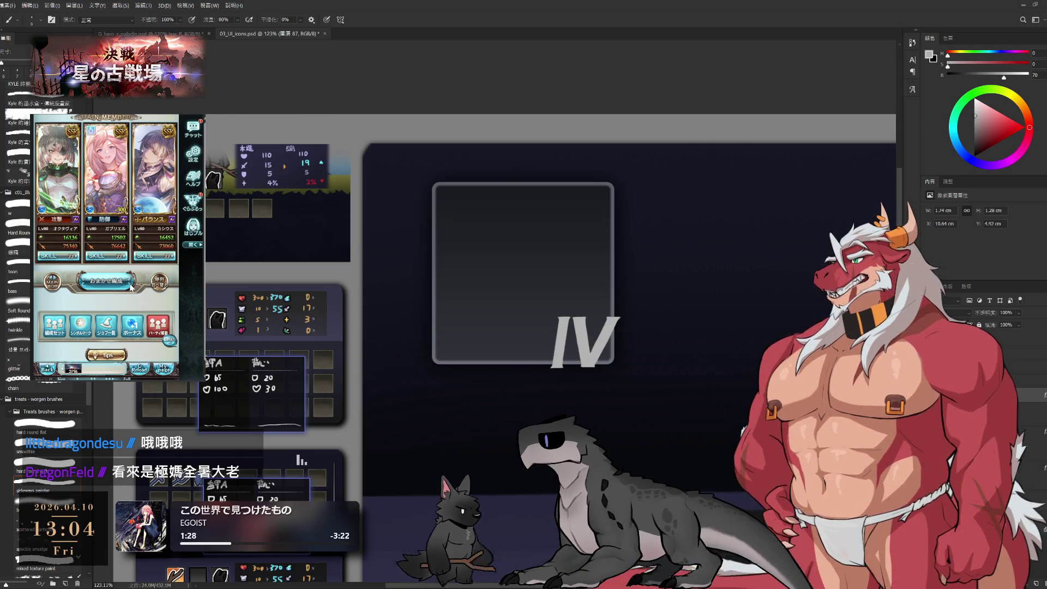
{"action": "scroll", "coordinate": [131, 288], "scroll_direction": "down", "scroll_amount": 1}
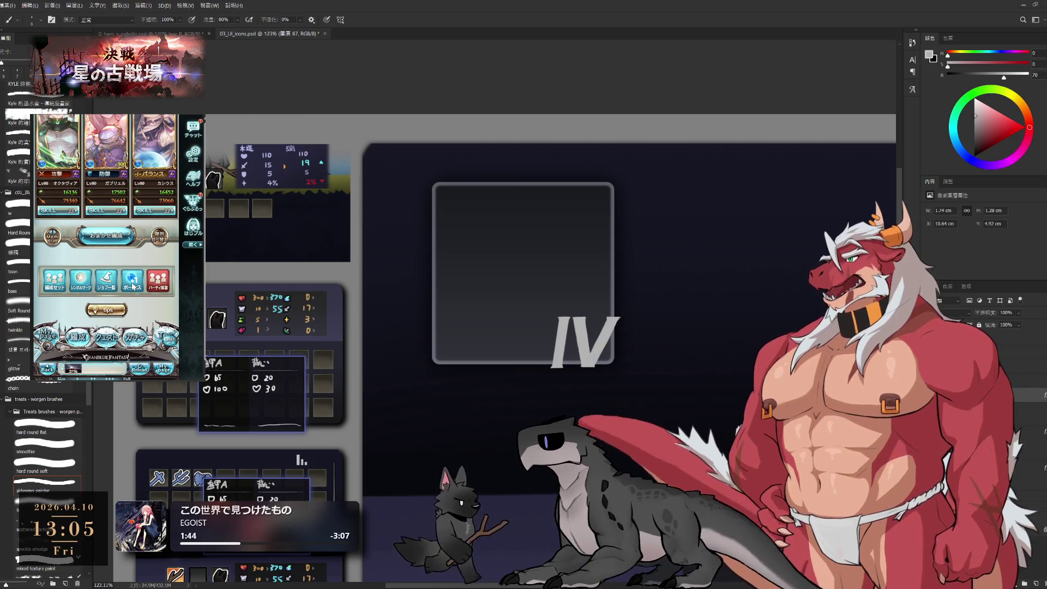
{"action": "scroll", "coordinate": [133, 286], "scroll_direction": "down", "scroll_amount": 1}
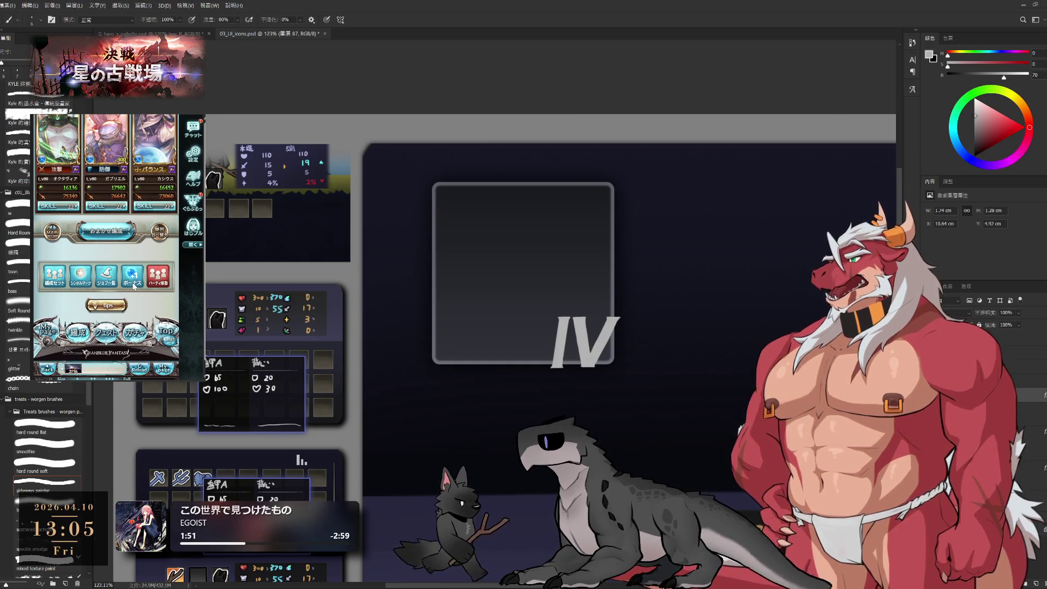
{"action": "scroll", "coordinate": [134, 286], "scroll_direction": "up", "scroll_amount": 3}
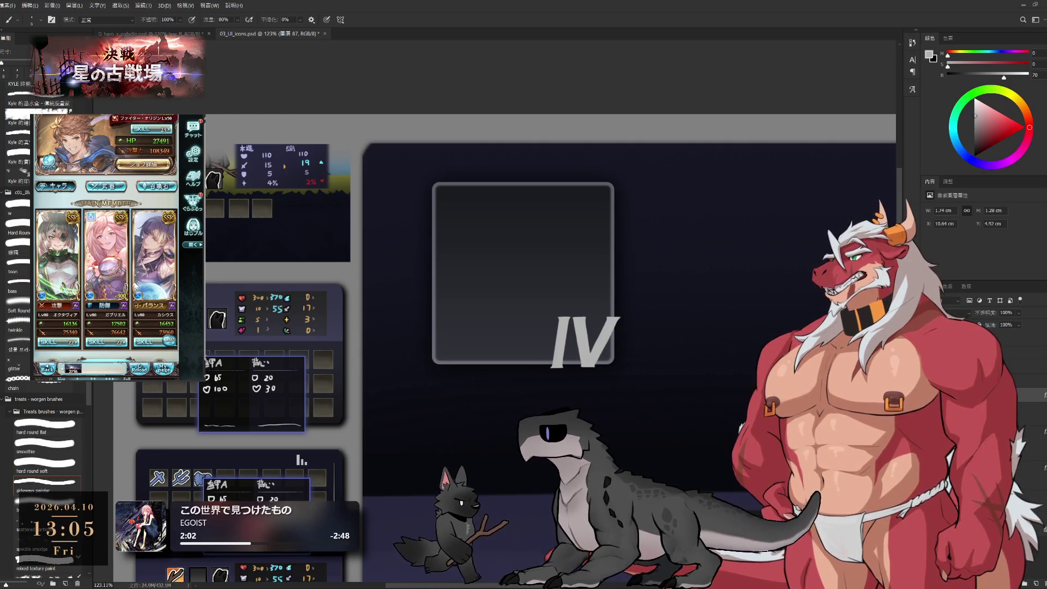
{"action": "scroll", "coordinate": [136, 285], "scroll_direction": "down", "scroll_amount": 2}
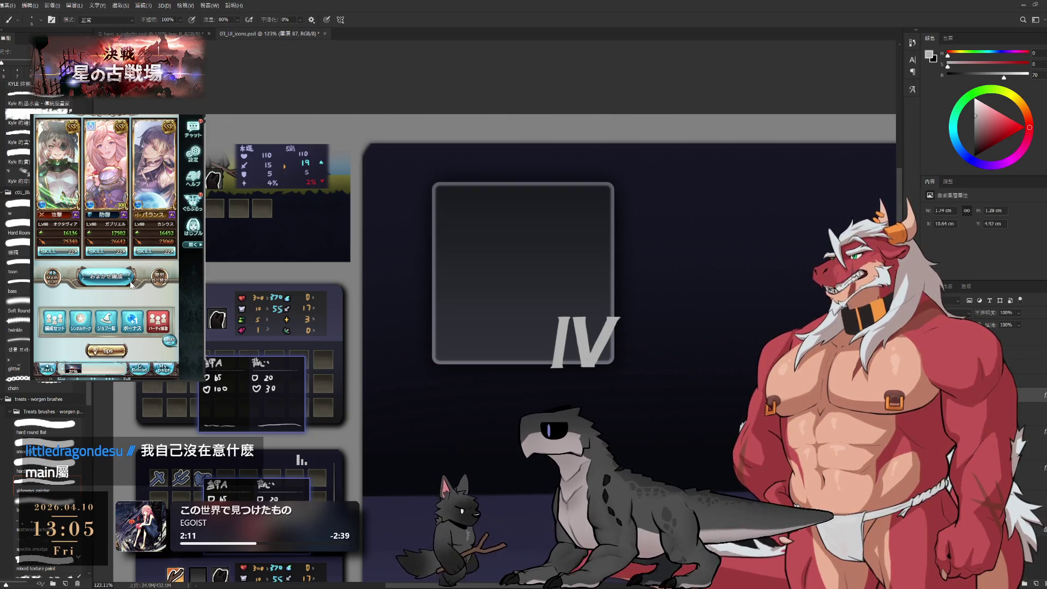
{"action": "scroll", "coordinate": [128, 262], "scroll_direction": "up", "scroll_amount": 4}
{"action": "left_click", "coordinate": [122, 234]}
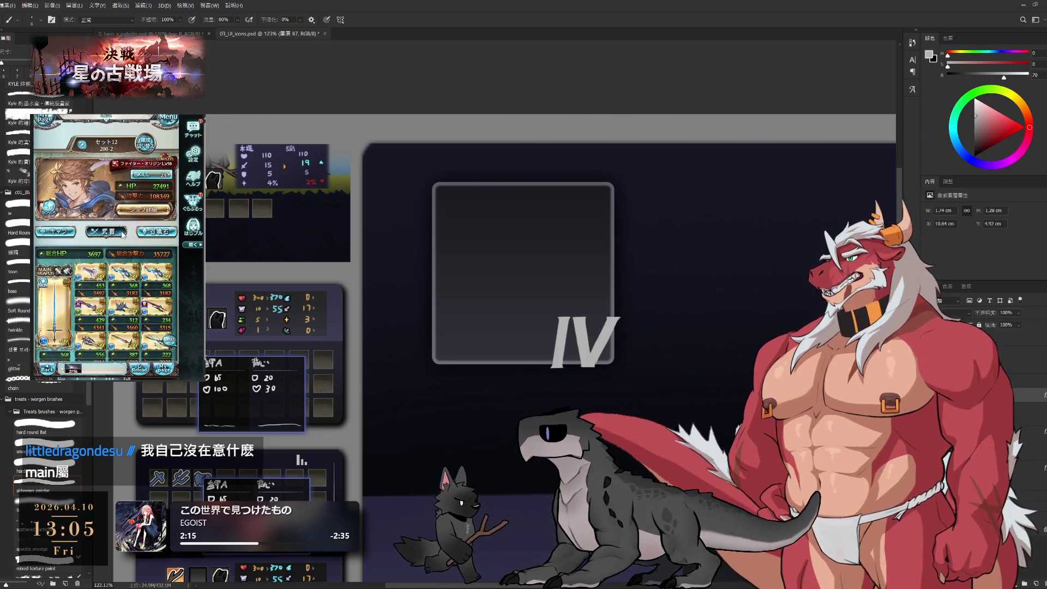
{"action": "left_click", "coordinate": [149, 234]}
Leave the party screen until the prompt to resume the in-progress quest appears.
{"action": "scroll", "coordinate": [148, 239], "scroll_direction": "down", "scroll_amount": 2}
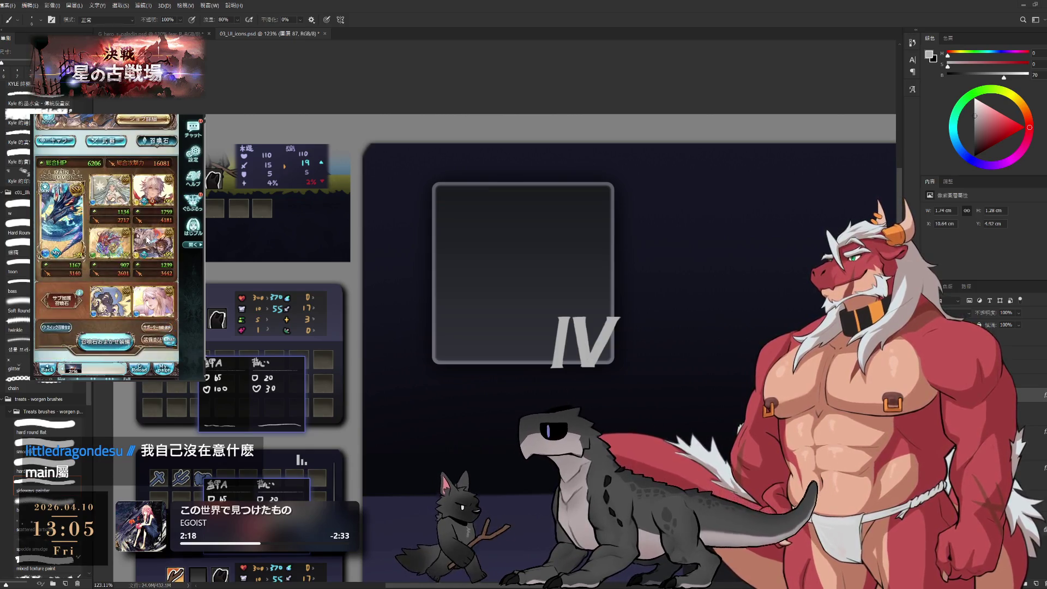
{"action": "left_click", "coordinate": [147, 239]}
{"action": "left_click", "coordinate": [147, 164]}
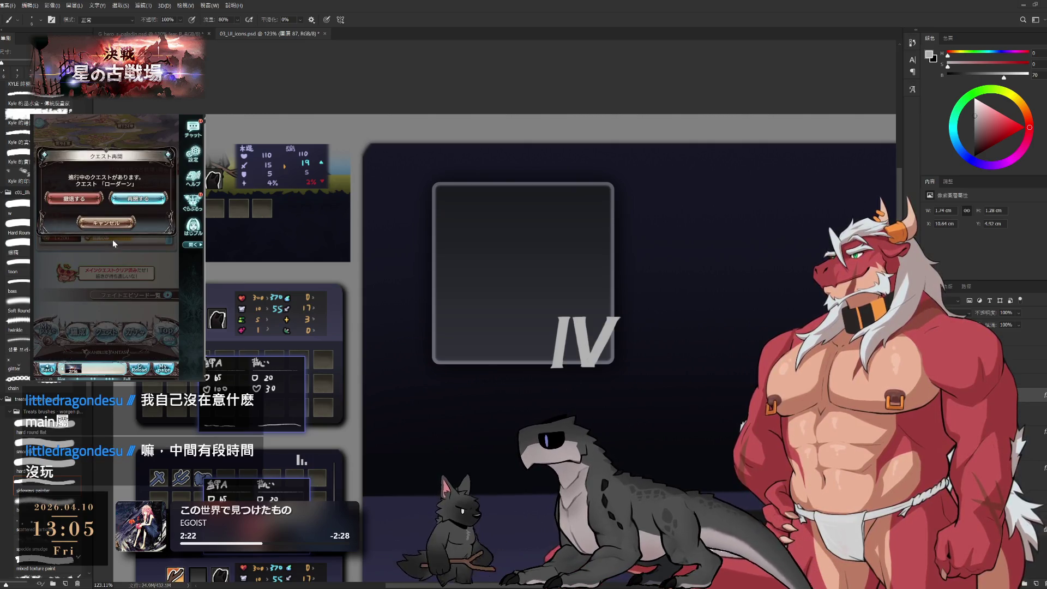
{"action": "left_click", "coordinate": [113, 223]}
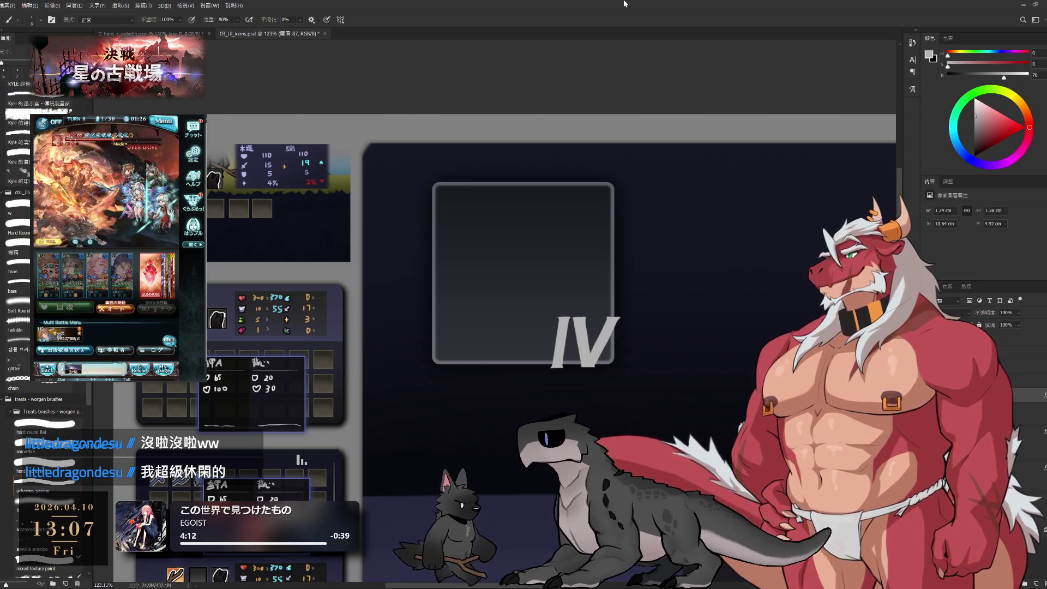
Pan and zoom the canvas out to 66.9% so the whole icon sheet shows.
{"action": "left_click_drag", "start_coordinate": [719, 55], "coordinate": [842, 34]}
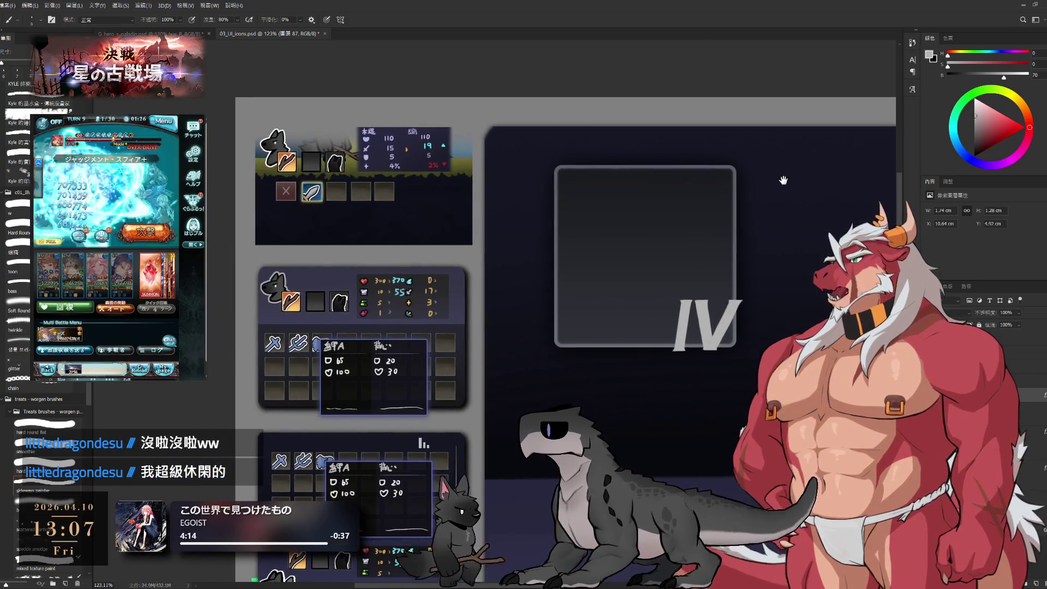
{"action": "mouse_move", "coordinate": [703, 300]}
{"action": "left_mouse_down"}
{"action": "mouse_move", "coordinate": [758, 309]}
{"action": "mouse_move", "coordinate": [712, 327]}
{"action": "mouse_move", "coordinate": [649, 309]}
{"action": "mouse_move", "coordinate": [662, 304]}
{"action": "mouse_move", "coordinate": [663, 280]}
{"action": "left_mouse_up"}
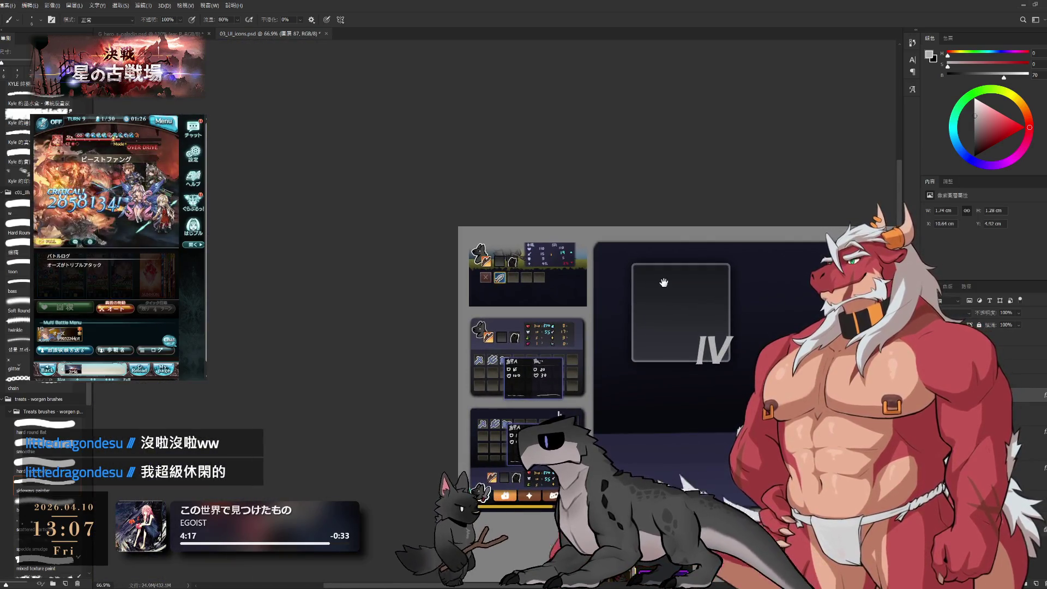
{"action": "left_click_drag", "start_coordinate": [708, 321], "coordinate": [636, 309]}
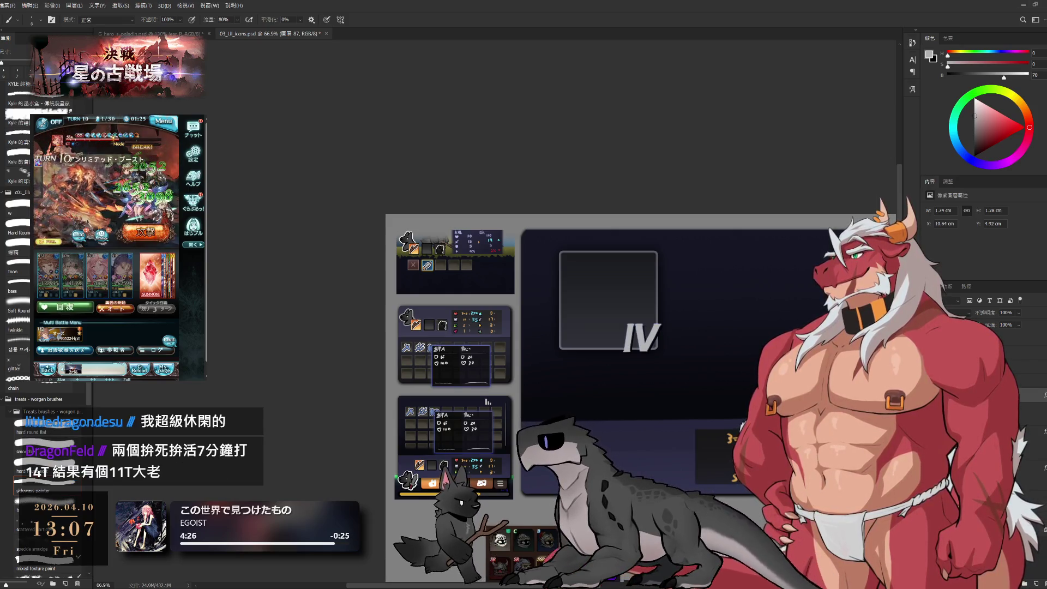
{"action": "key", "text": "h"}
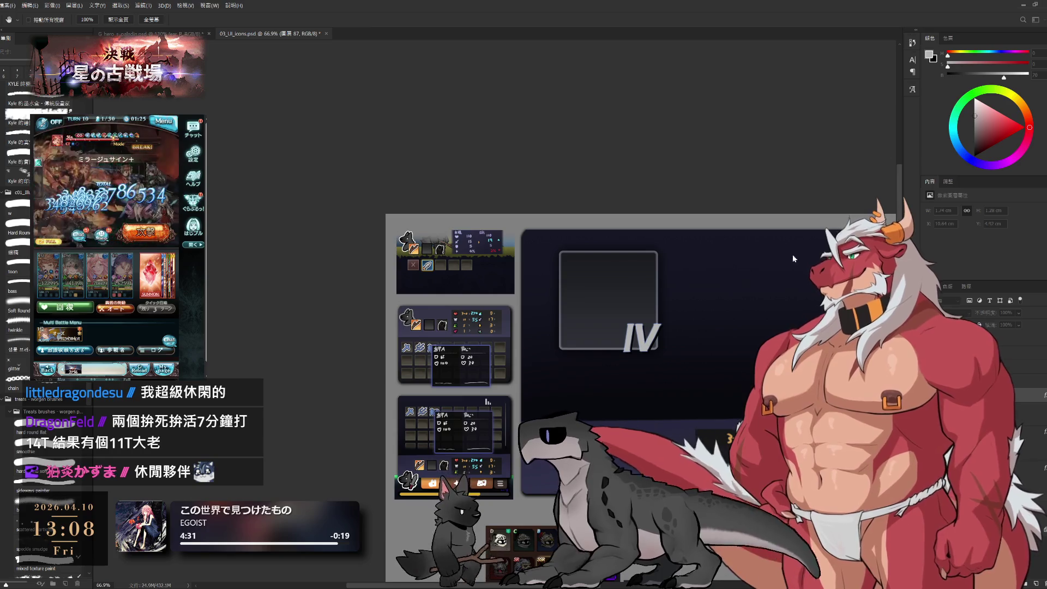
{"action": "key", "text": "v"}
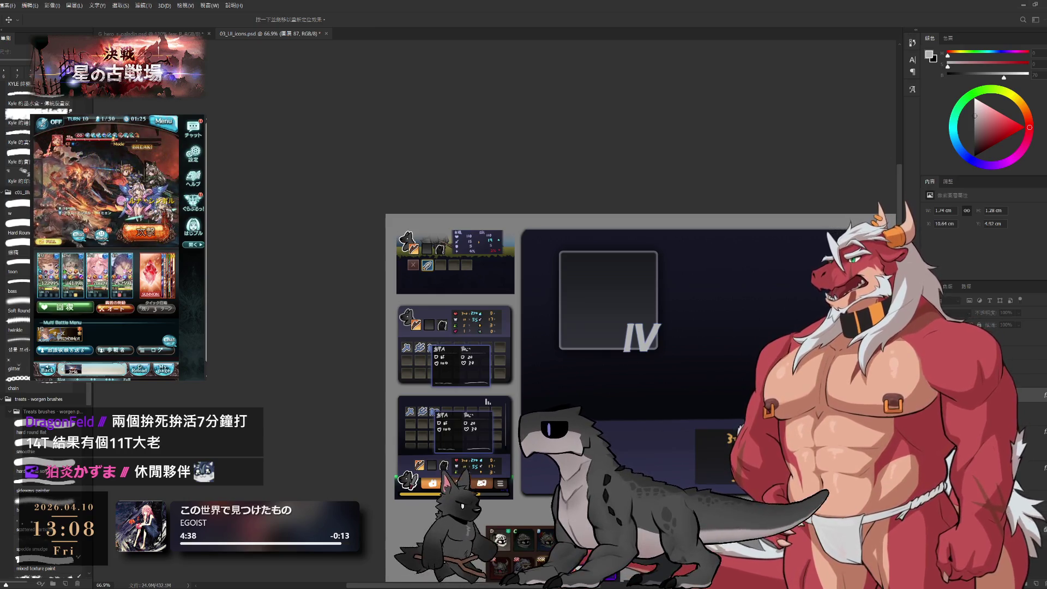
{"action": "key", "text": "h"}
{"action": "key", "text": "i"}
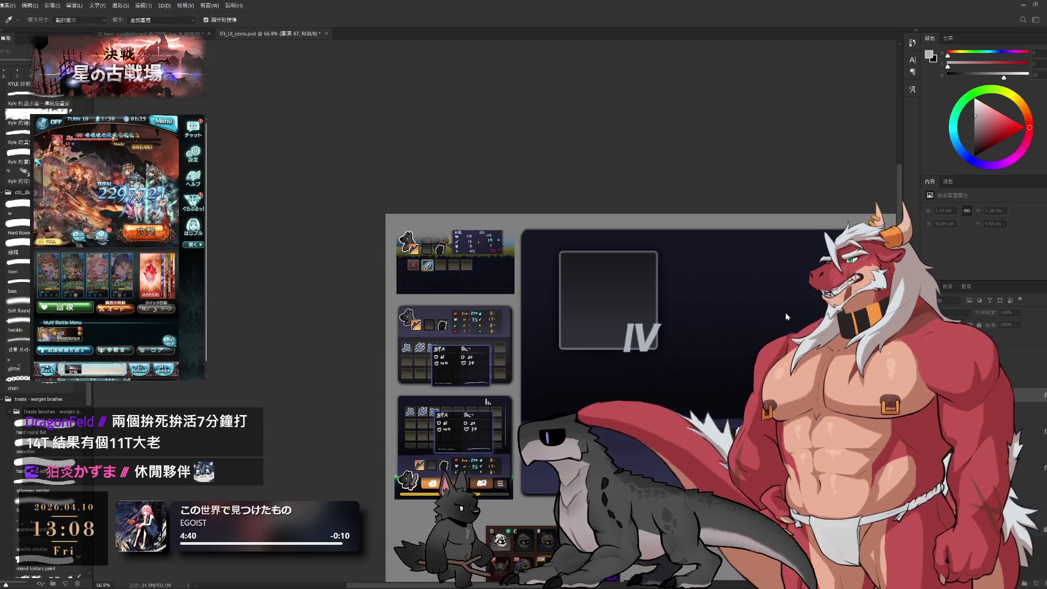
{"action": "key", "text": "h"}
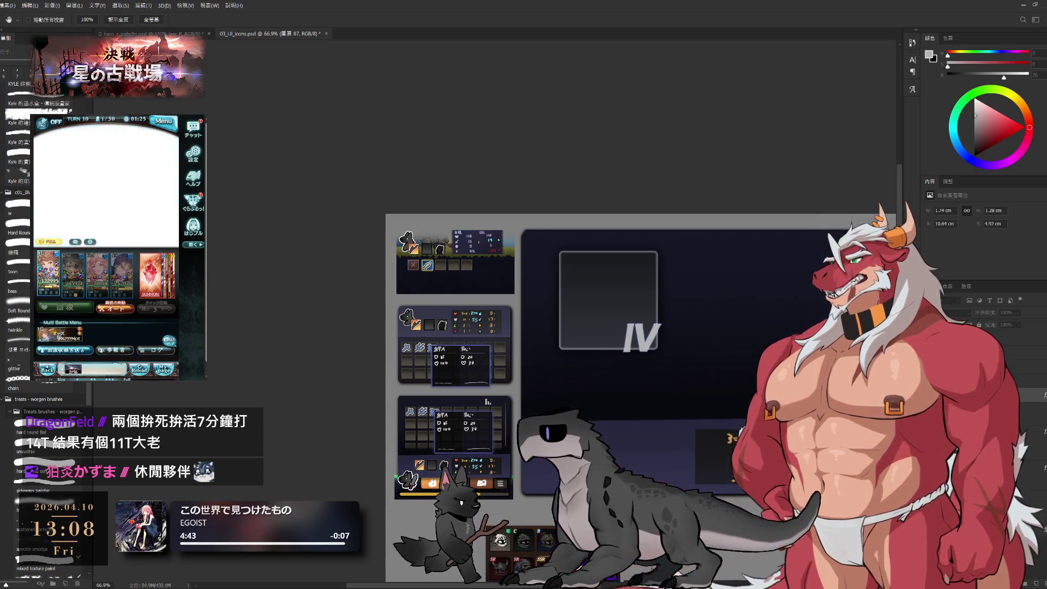
{"action": "key", "text": "b"}
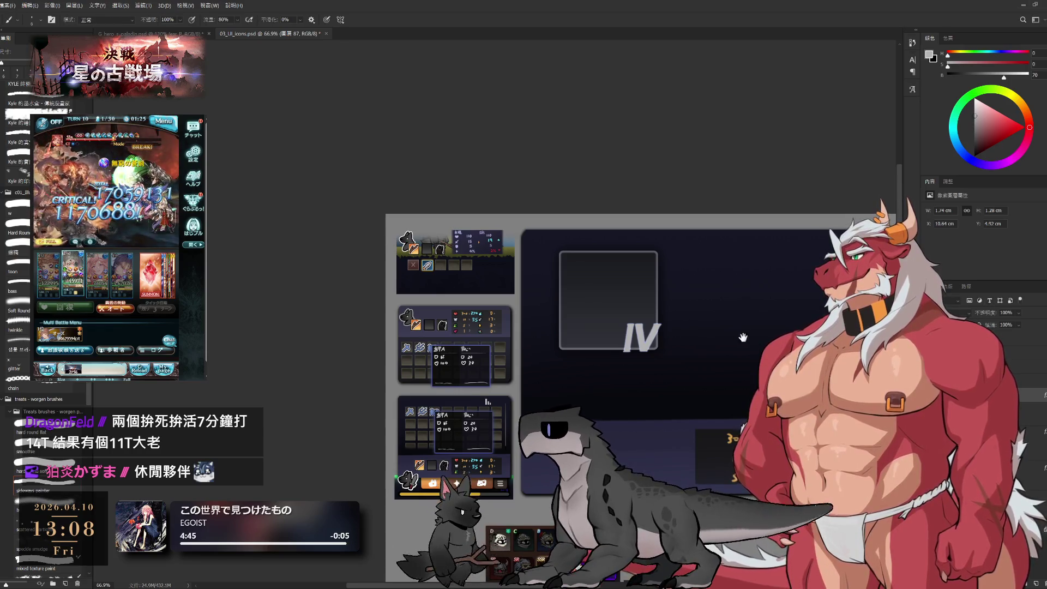
{"action": "scroll", "coordinate": [647, 357], "scroll_direction": "up", "scroll_amount": 5}
{"action": "scroll", "coordinate": [740, 290], "scroll_direction": "down", "scroll_amount": 2}
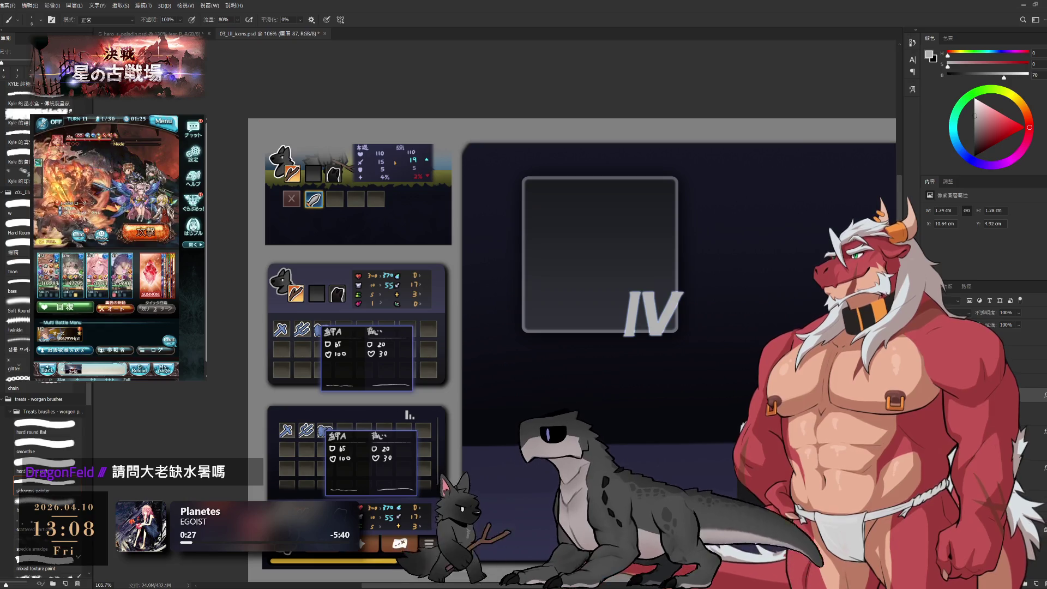
{"action": "key", "text": "h"}
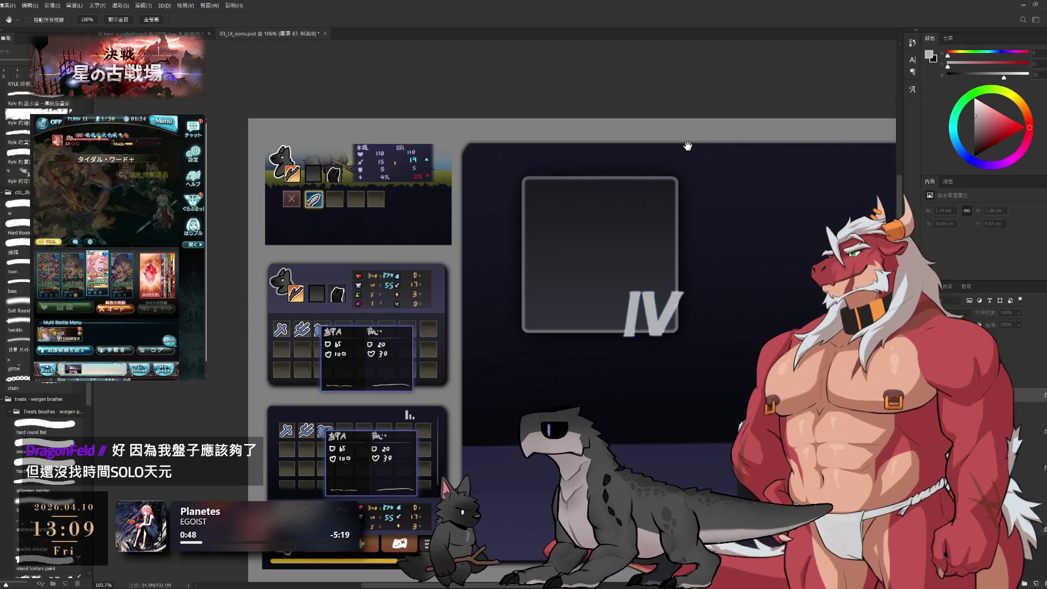
{"action": "key", "text": "b"}
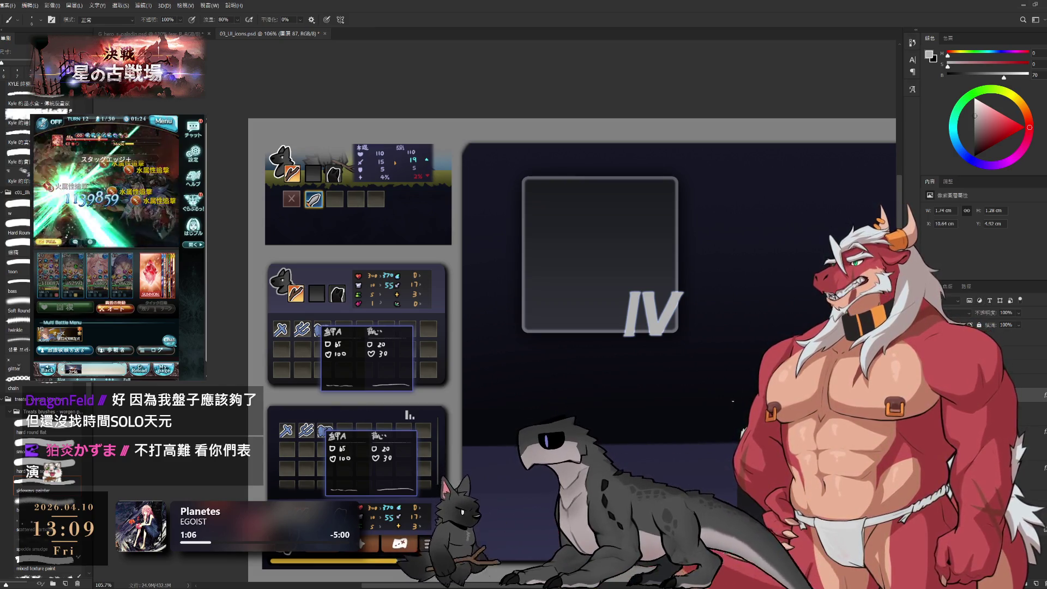
{"action": "scroll", "coordinate": [665, 311], "scroll_direction": "up", "scroll_amount": 2}
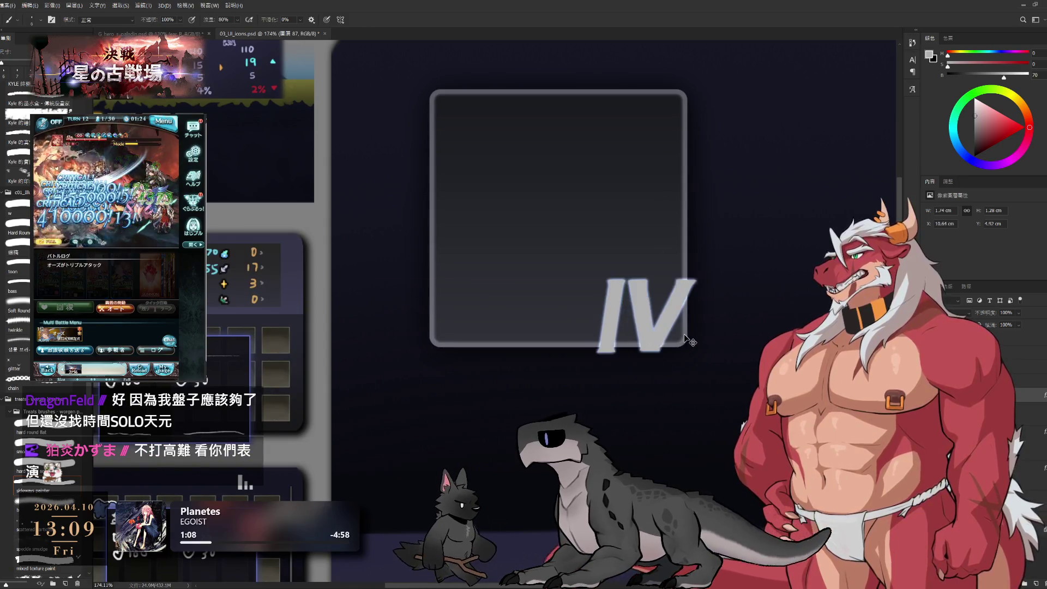
{"action": "key", "text": "ctrl+comma"}
{"action": "key", "text": "ctrl+comma"}
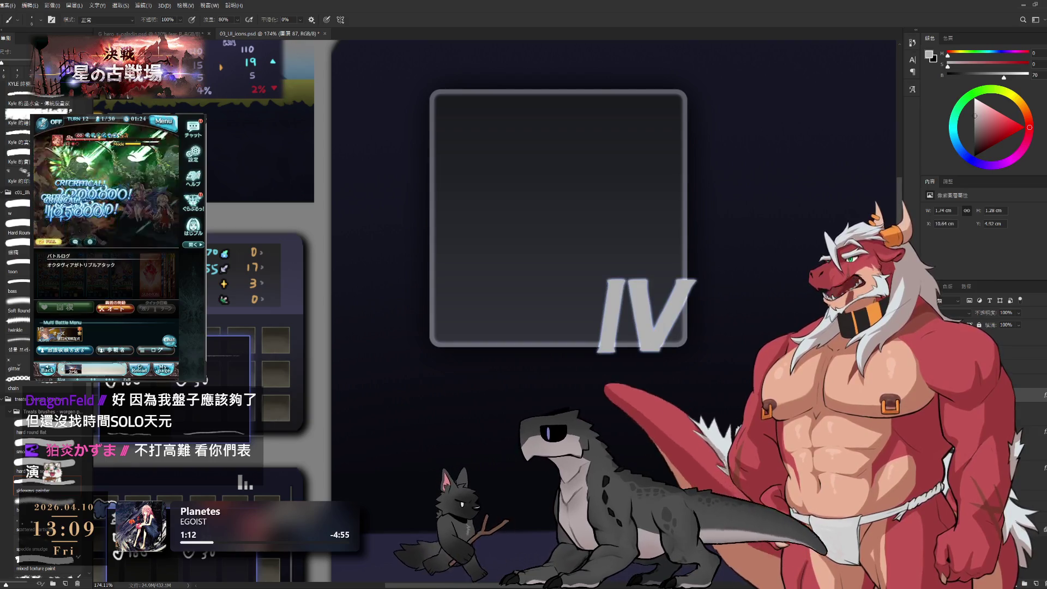
{"action": "key", "text": "h"}
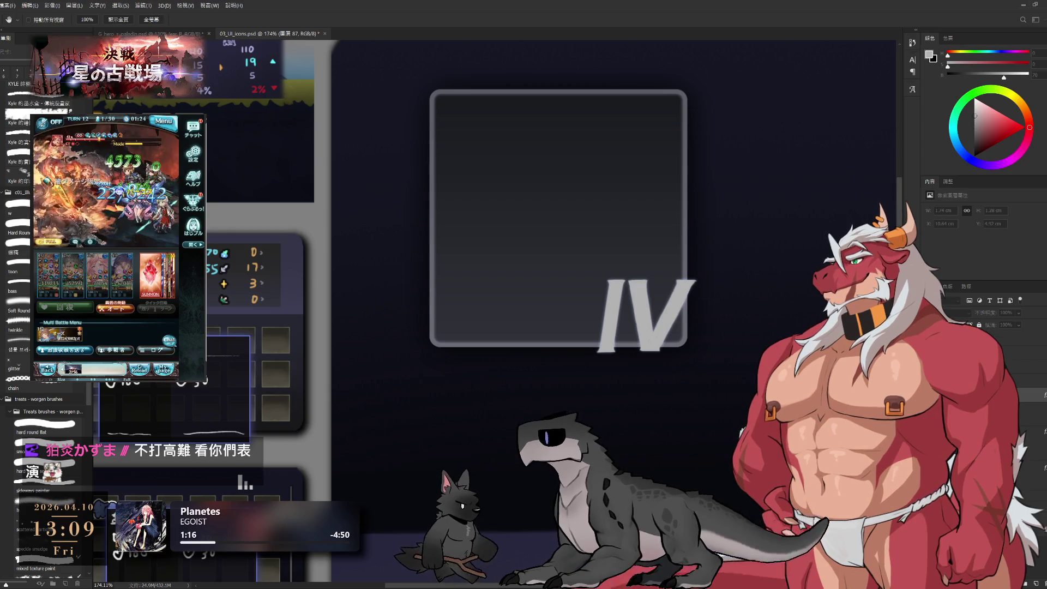
{"action": "key", "text": "b"}
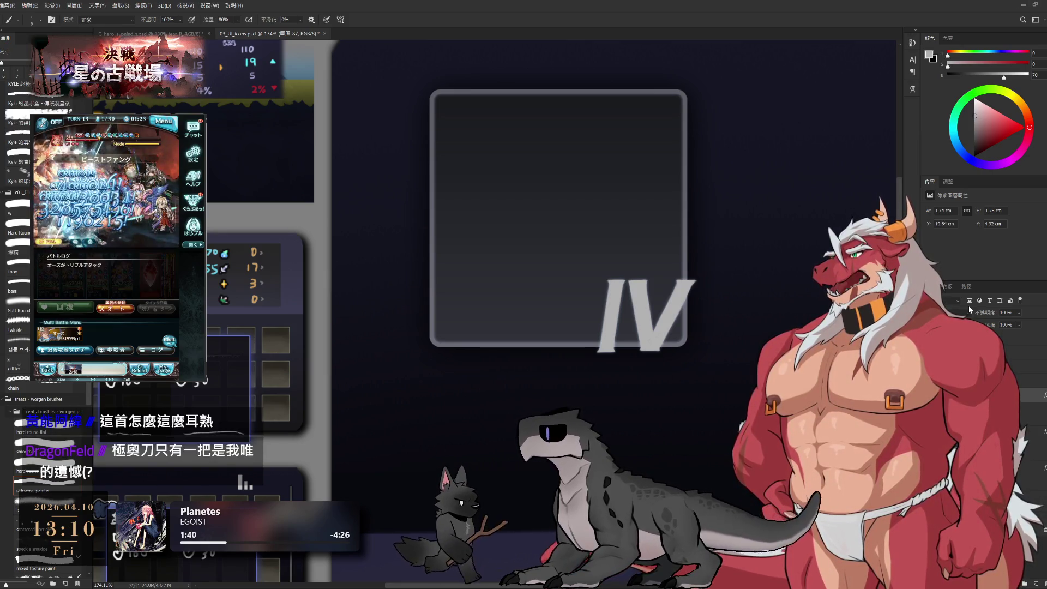
{"action": "scroll", "coordinate": [724, 331], "scroll_direction": "down", "scroll_amount": 2}
{"action": "scroll", "coordinate": [724, 331], "scroll_direction": "up", "scroll_amount": 2}
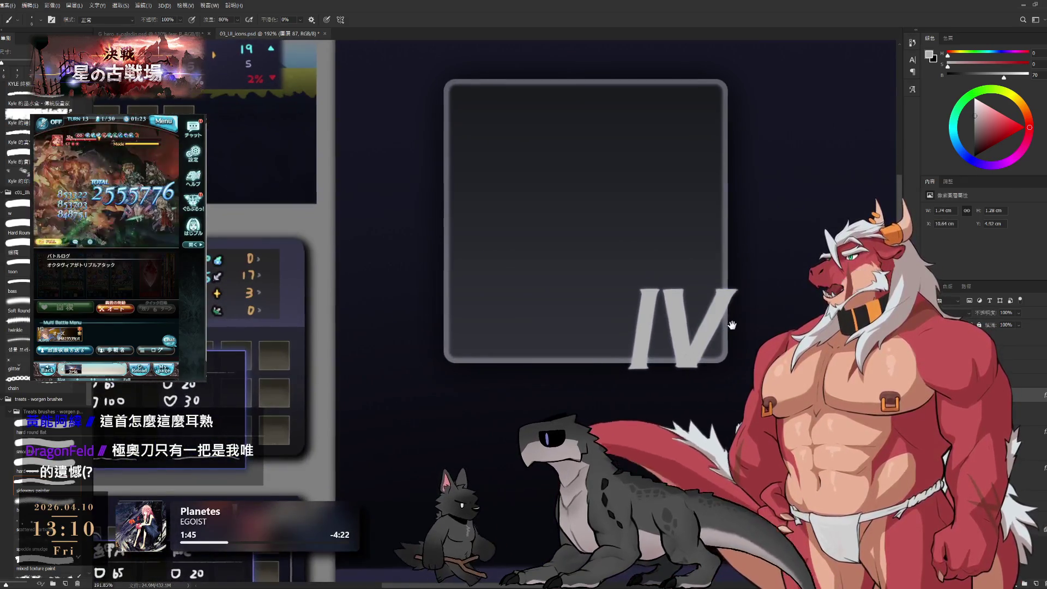
{"action": "left_click_drag", "start_coordinate": [731, 322], "coordinate": [739, 342]}
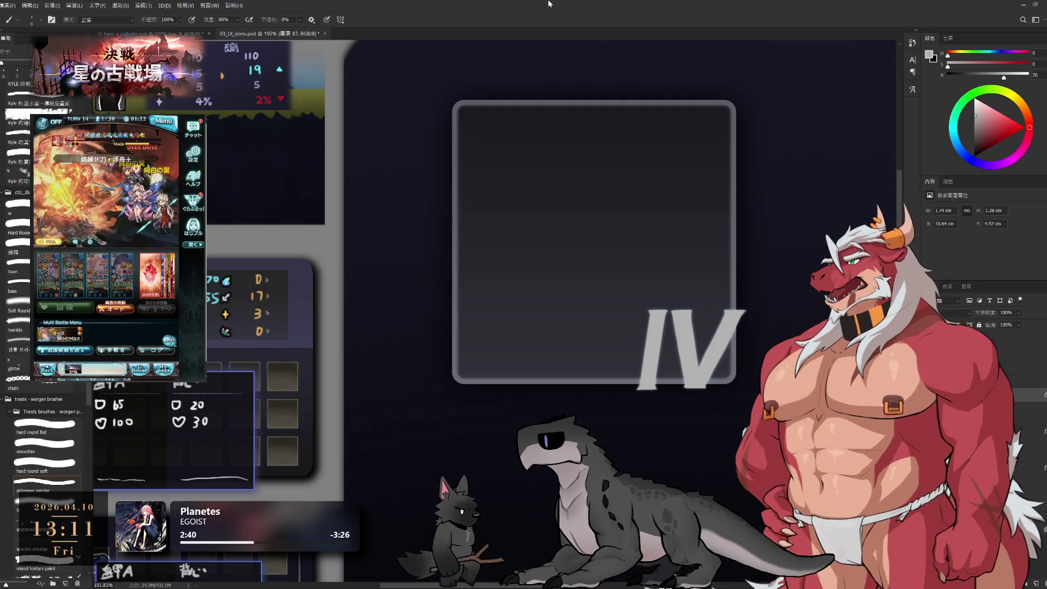
{"action": "scroll", "coordinate": [634, 259], "scroll_direction": "down", "scroll_amount": 5}
{"action": "scroll", "coordinate": [617, 294], "scroll_direction": "up", "scroll_amount": 2}
{"action": "scroll", "coordinate": [659, 294], "scroll_direction": "down", "scroll_amount": 1}
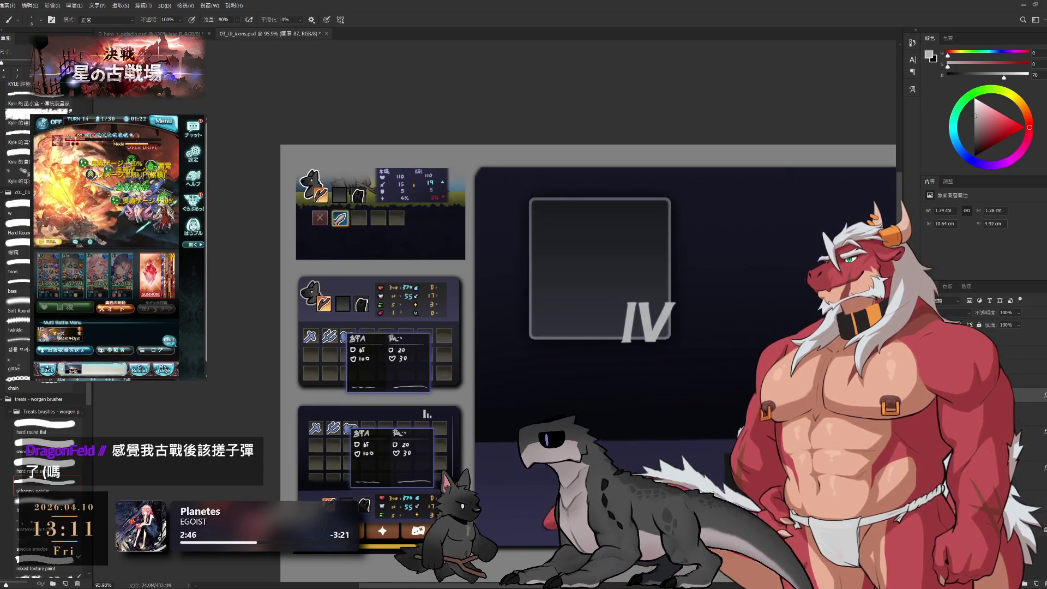
{"action": "scroll", "coordinate": [598, 284], "scroll_direction": "up", "scroll_amount": 1}
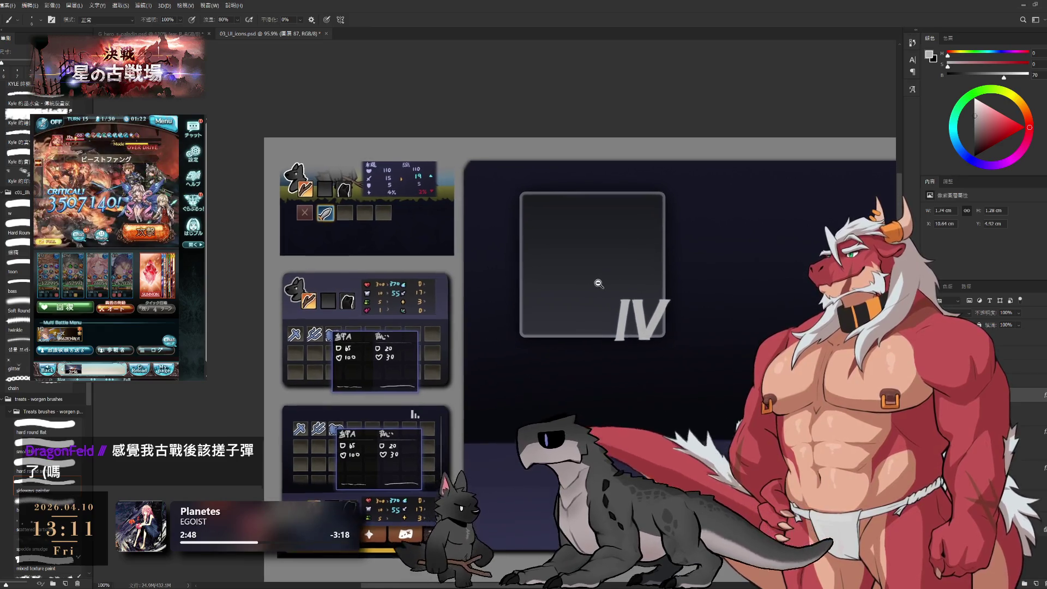
{"action": "scroll", "coordinate": [598, 283], "scroll_direction": "up", "scroll_amount": 1}
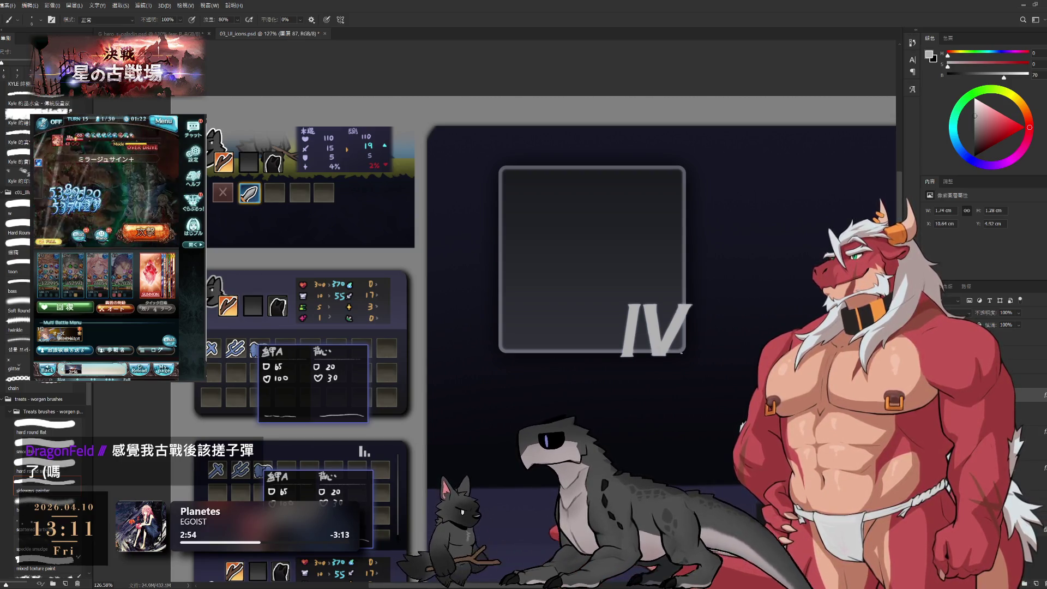
{"action": "scroll", "coordinate": [724, 374], "scroll_direction": "up", "scroll_amount": 2}
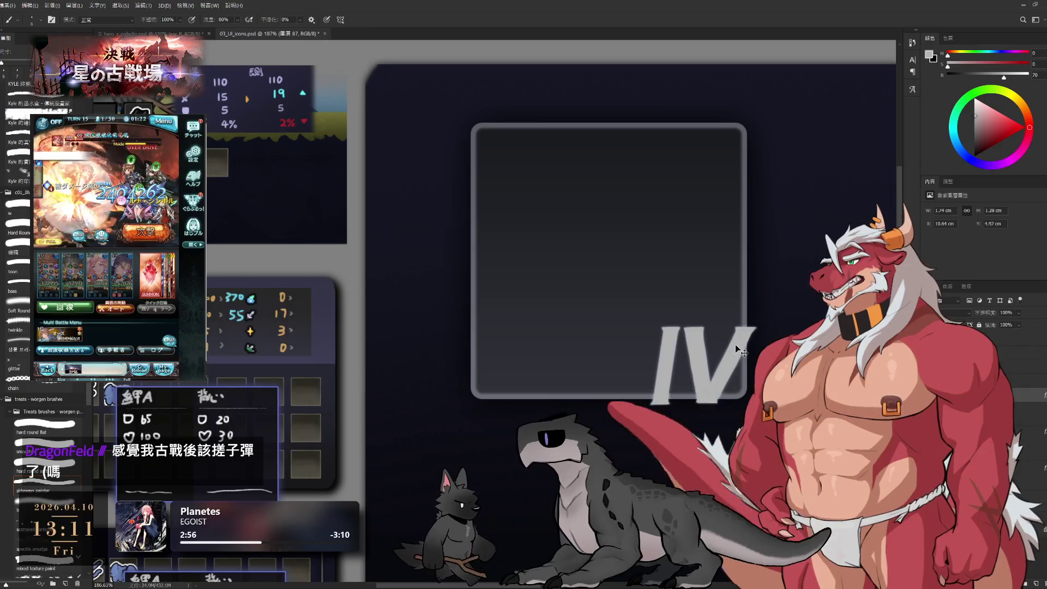
{"action": "scroll", "coordinate": [749, 363], "scroll_direction": "up", "scroll_amount": 3}
{"action": "key", "text": "e"}
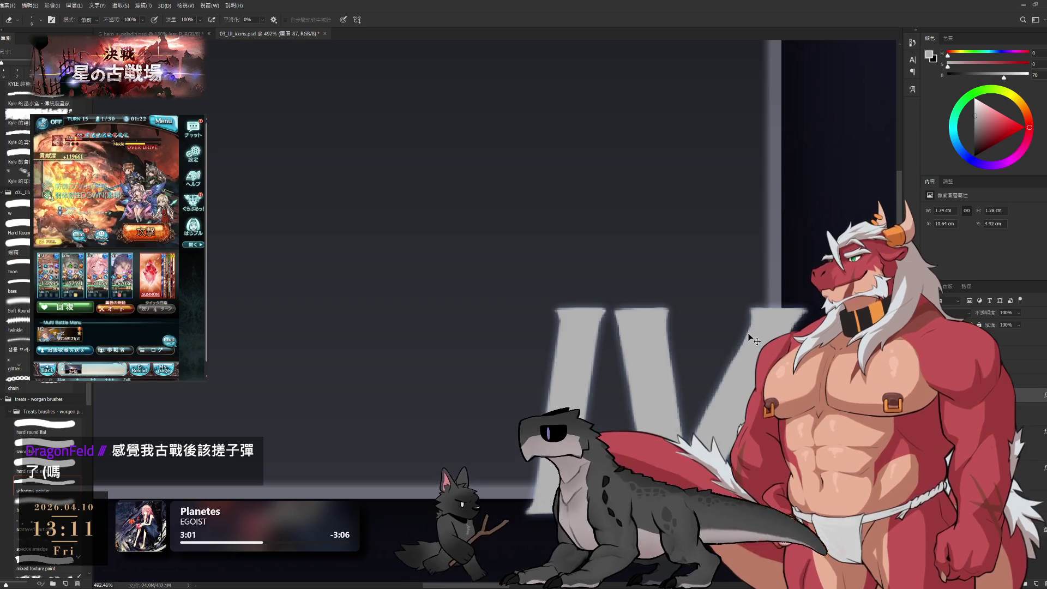
Rotate the view, touch up the grey IV edges with Brush and Eraser, then reset rotation to 0°.
{"action": "key", "text": "r"}
{"action": "mouse_move", "coordinate": [793, 330]}
{"action": "left_mouse_down"}
{"action": "mouse_move", "coordinate": [774, 207]}
{"action": "mouse_move", "coordinate": [736, 109]}
{"action": "left_mouse_up"}
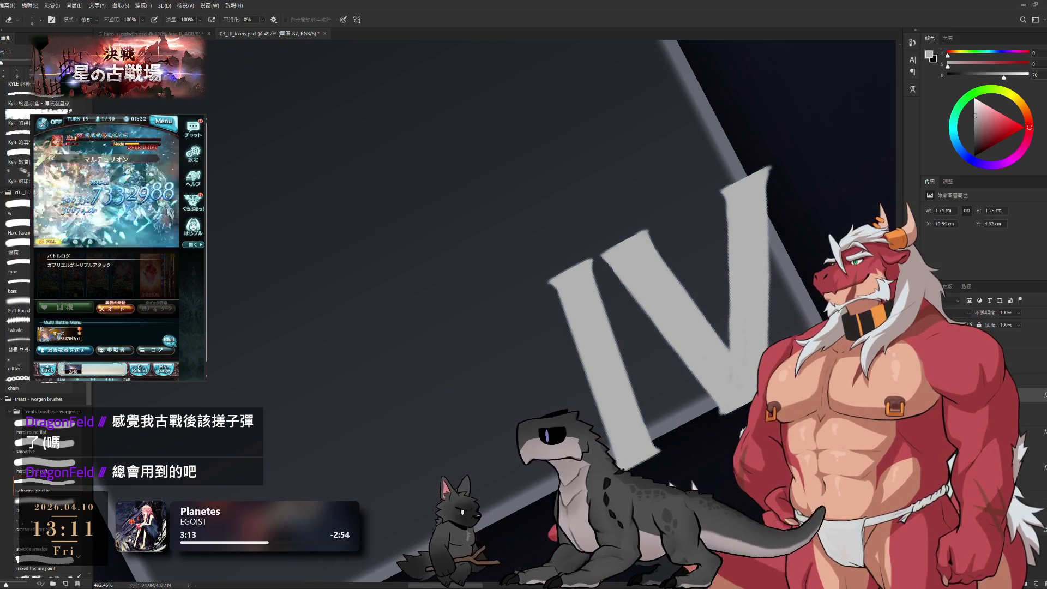
{"action": "key", "text": "b"}
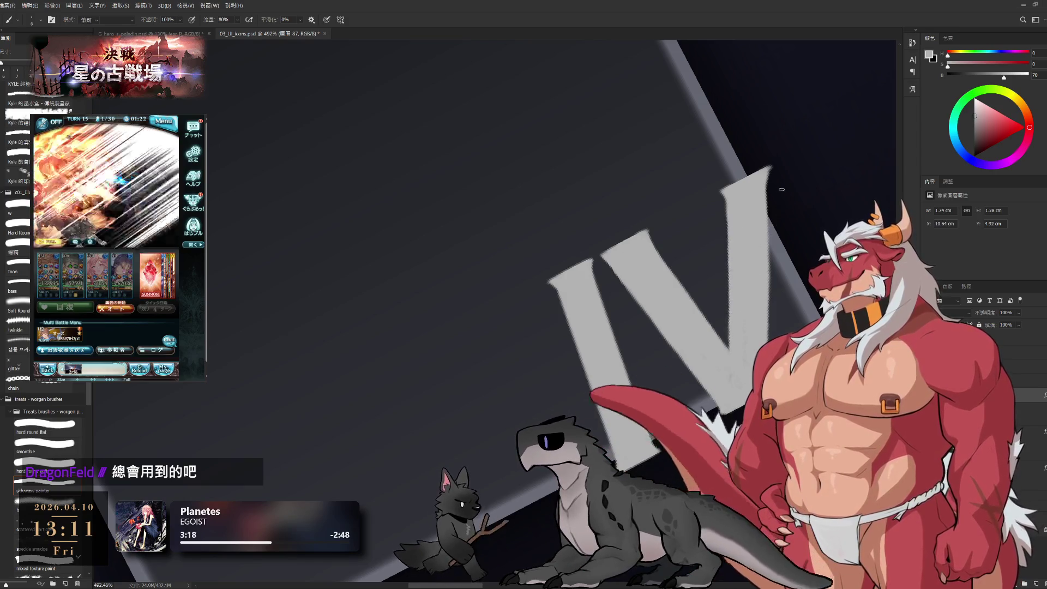
{"action": "key", "text": "e"}
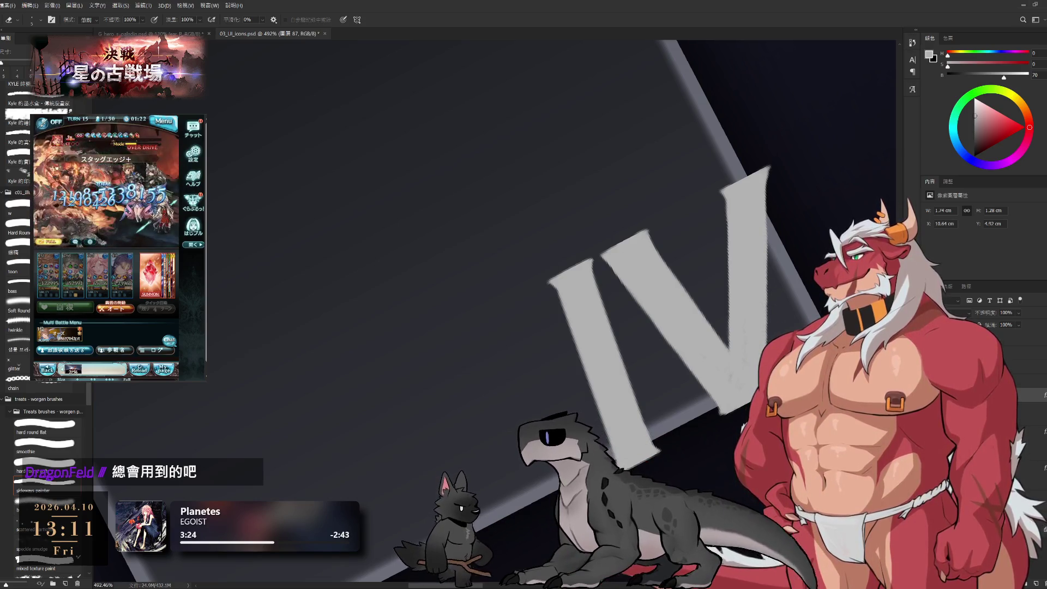
{"action": "key", "text": "b"}
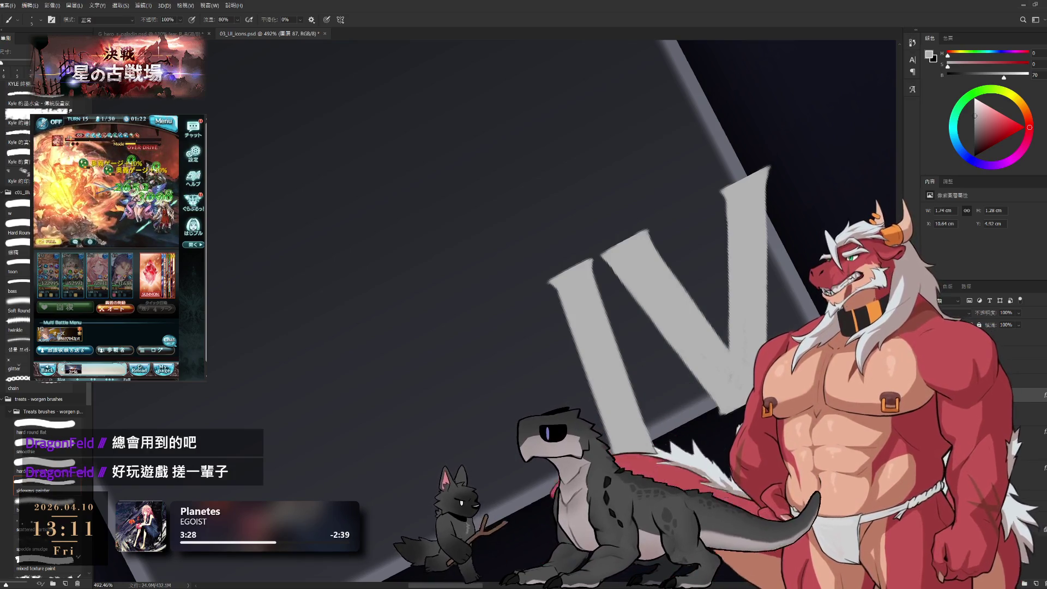
{"action": "key", "text": "r"}
{"action": "left_click_drag", "start_coordinate": [752, 372], "coordinate": [719, 436]}
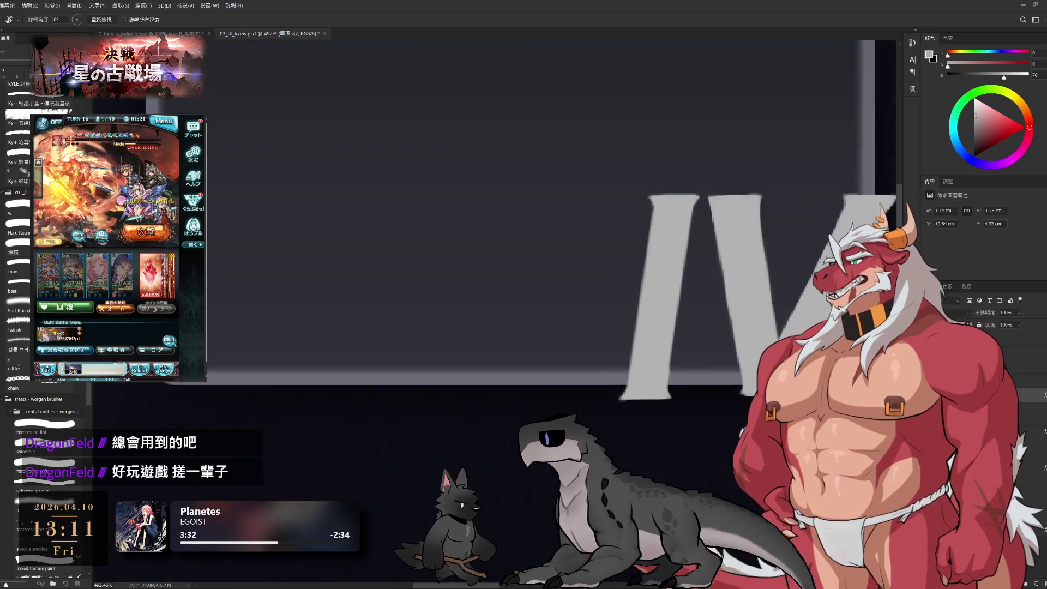
{"action": "scroll", "coordinate": [767, 380], "scroll_direction": "up", "scroll_amount": 3}
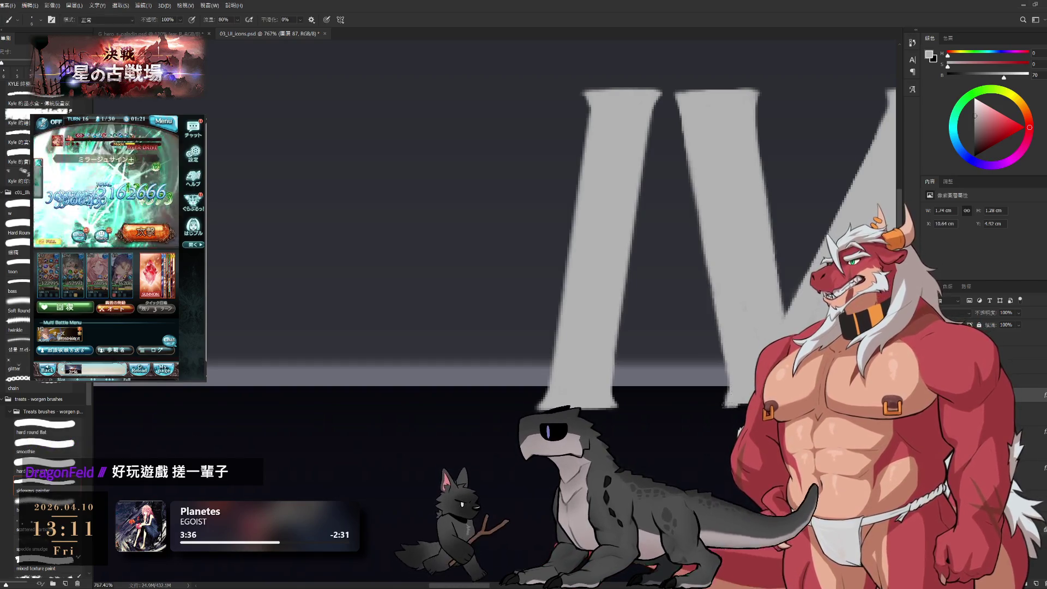
Refine the IV numeral's edges at 767% with Eraser and Brush, then dismiss the quest rewards popup.
{"action": "key", "text": "e"}
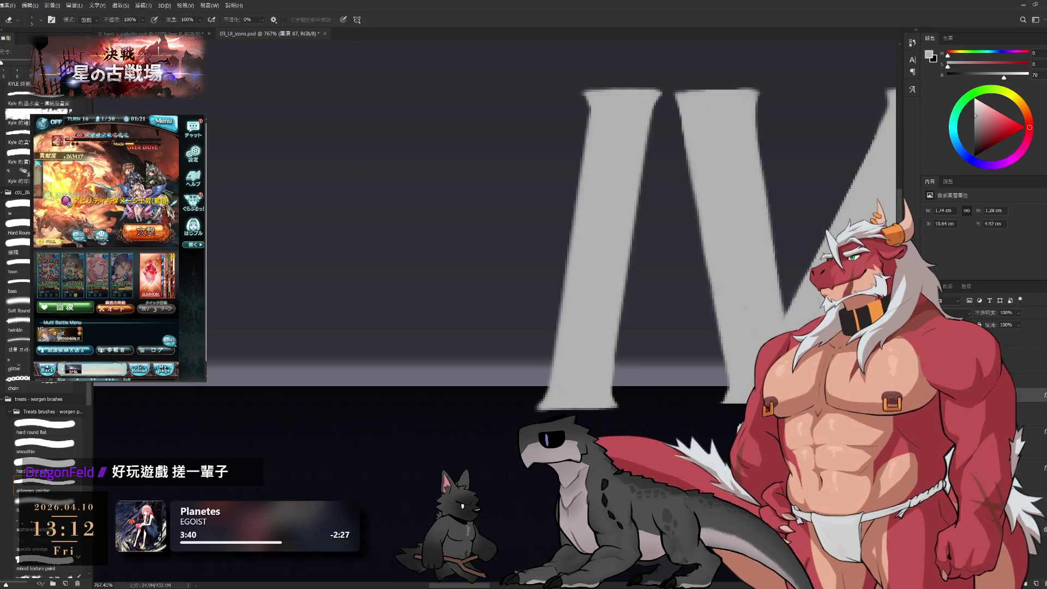
{"action": "key", "text": "b"}
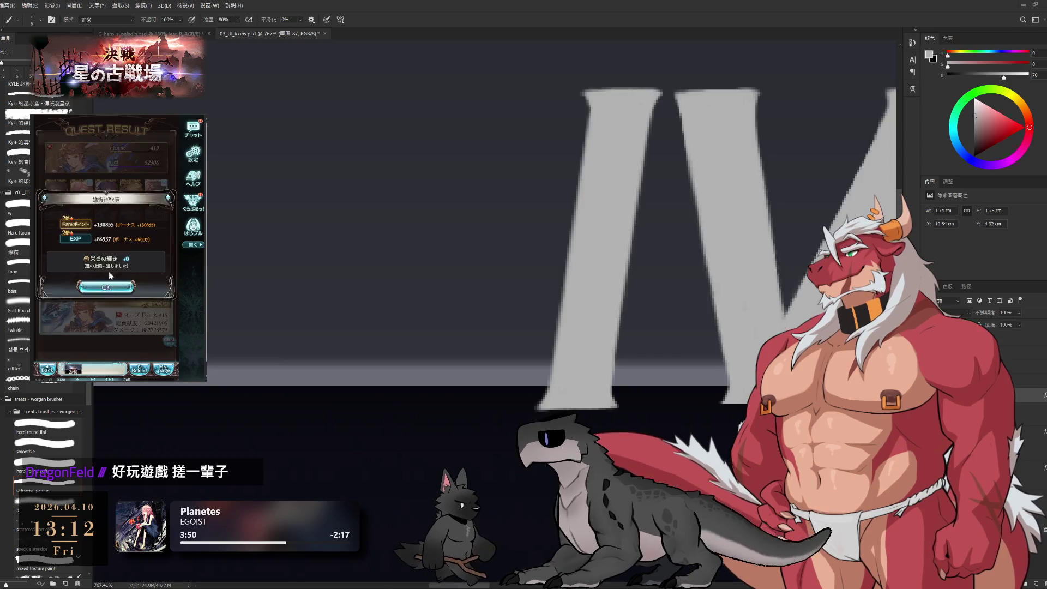
{"action": "left_click", "coordinate": [109, 295]}
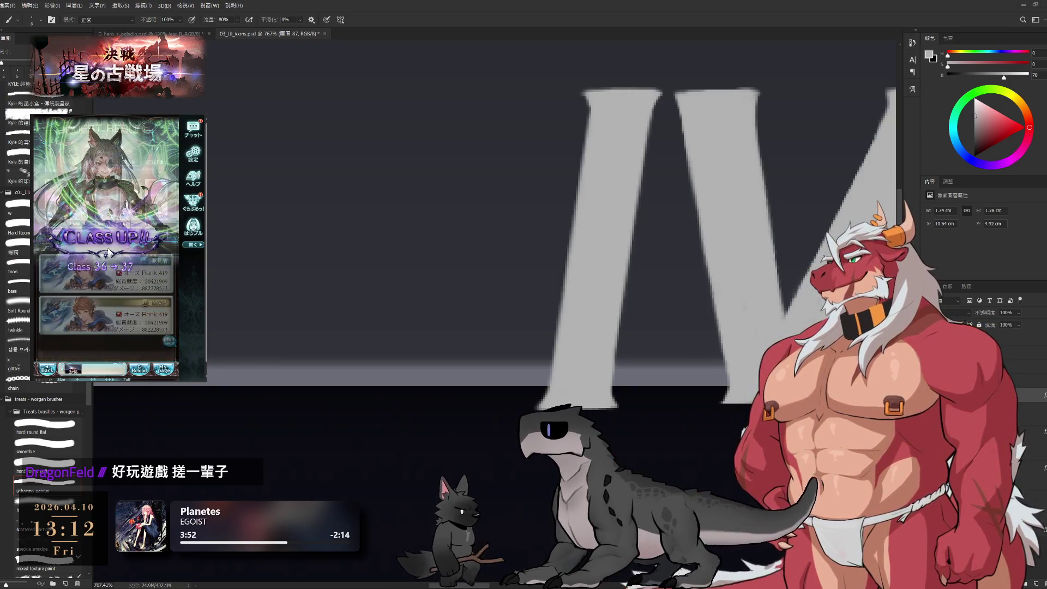
Close the class-up and reward screens, retry the quest, and confirm changing the party.
{"action": "left_click", "coordinate": [121, 260]}
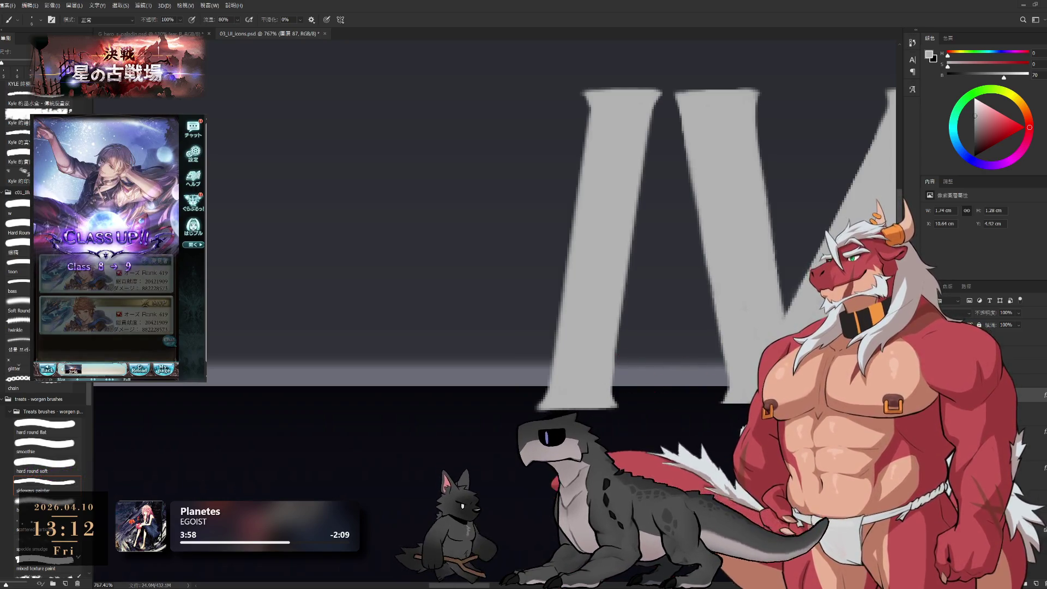
{"action": "left_click", "coordinate": [116, 221]}
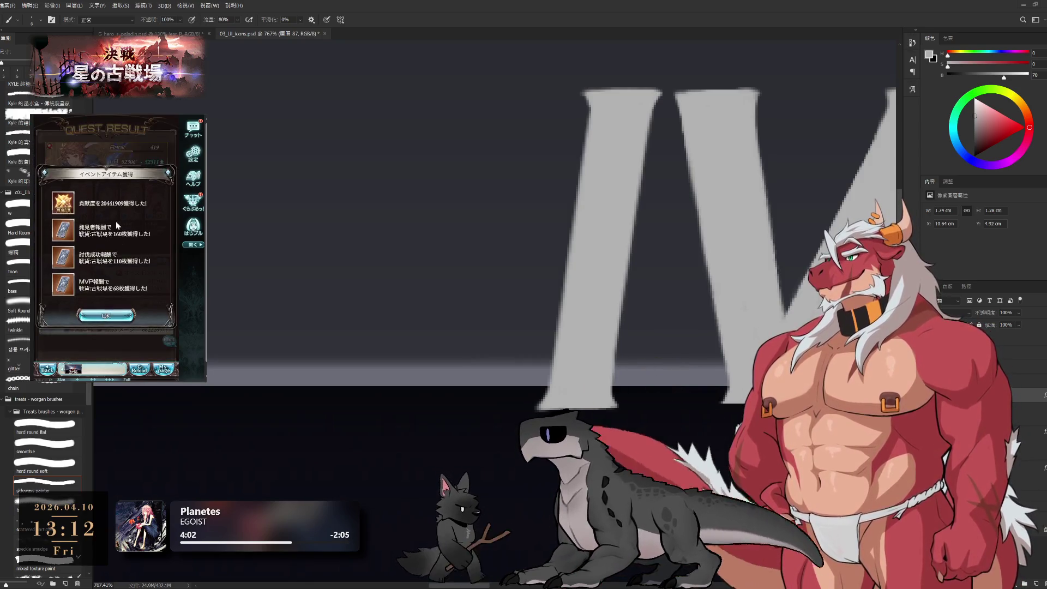
{"action": "left_click", "coordinate": [104, 320]}
{"action": "left_click", "coordinate": [88, 253]}
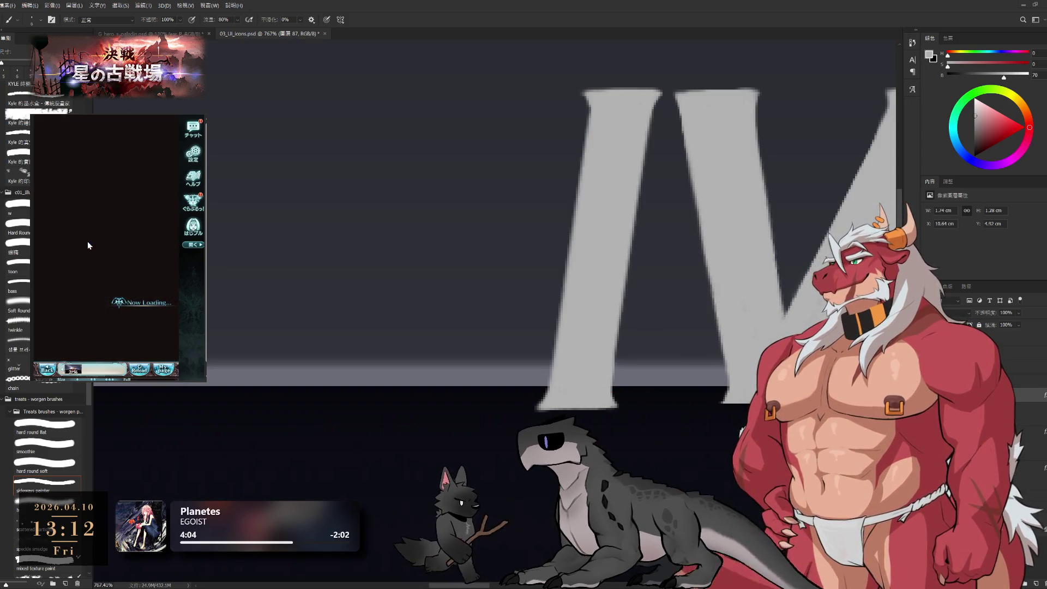
{"action": "left_click", "coordinate": [124, 222]}
{"action": "left_click", "coordinate": [139, 269]}
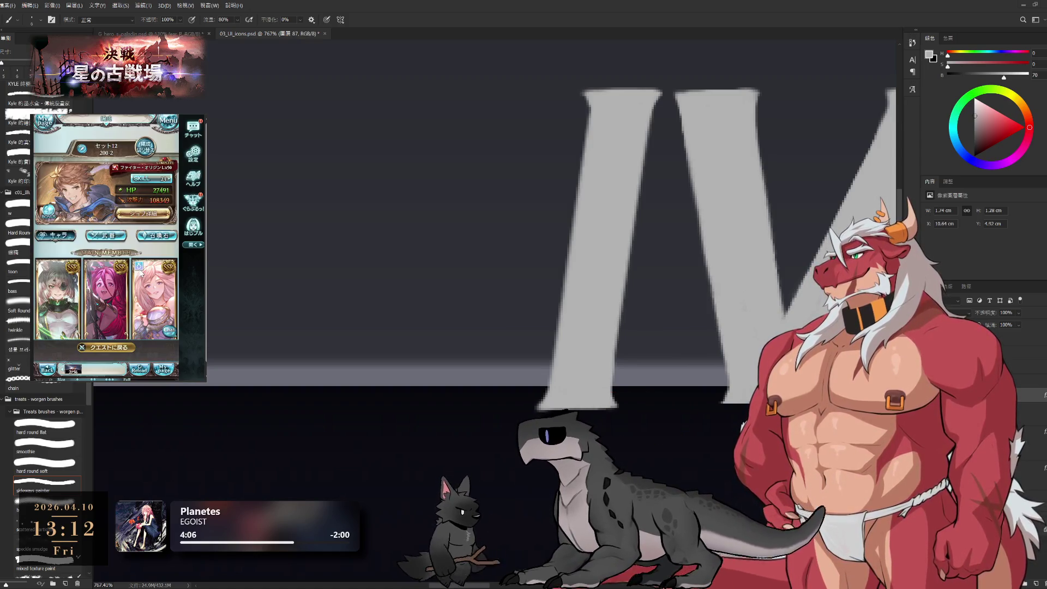
Rearrange the party and replace ハーゼリーラ with カシウス in the third slot.
{"action": "scroll", "coordinate": [157, 259], "scroll_direction": "down", "scroll_amount": 3}
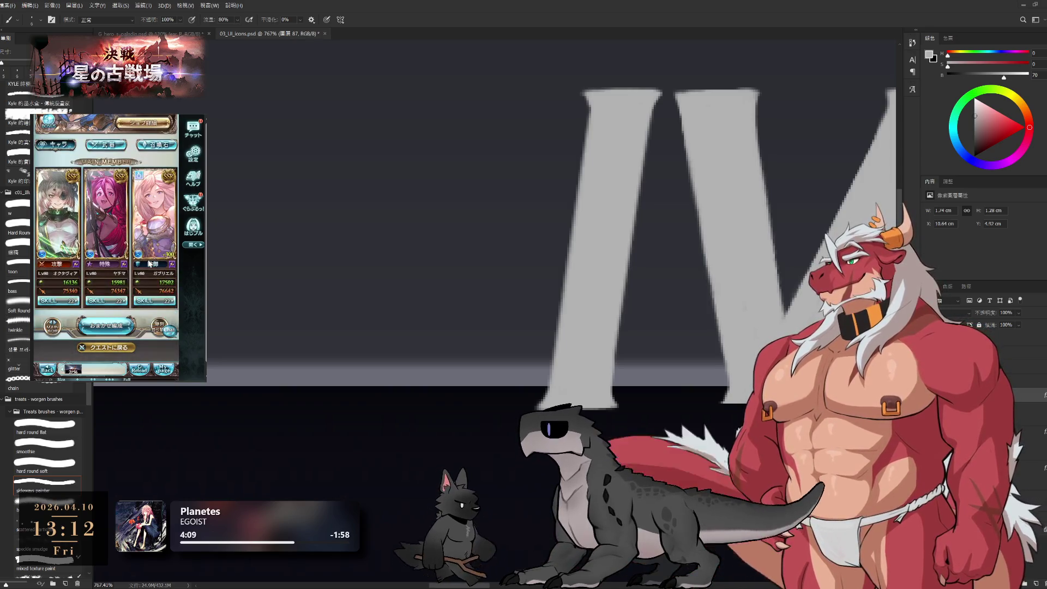
{"action": "left_click_drag", "start_coordinate": [134, 269], "coordinate": [109, 267]}
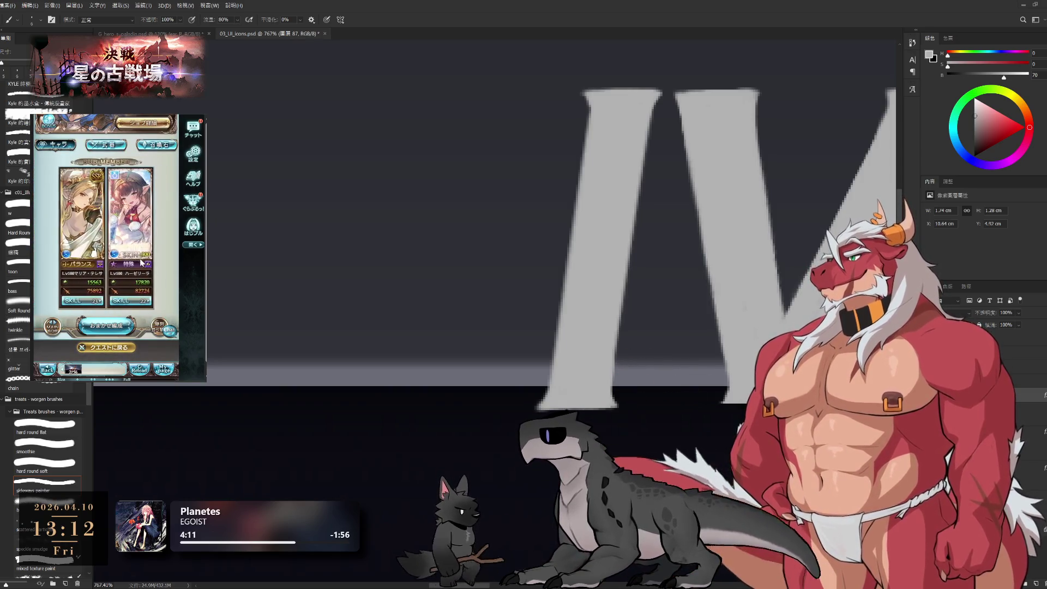
{"action": "left_click", "coordinate": [157, 330]}
{"action": "left_click", "coordinate": [105, 256]}
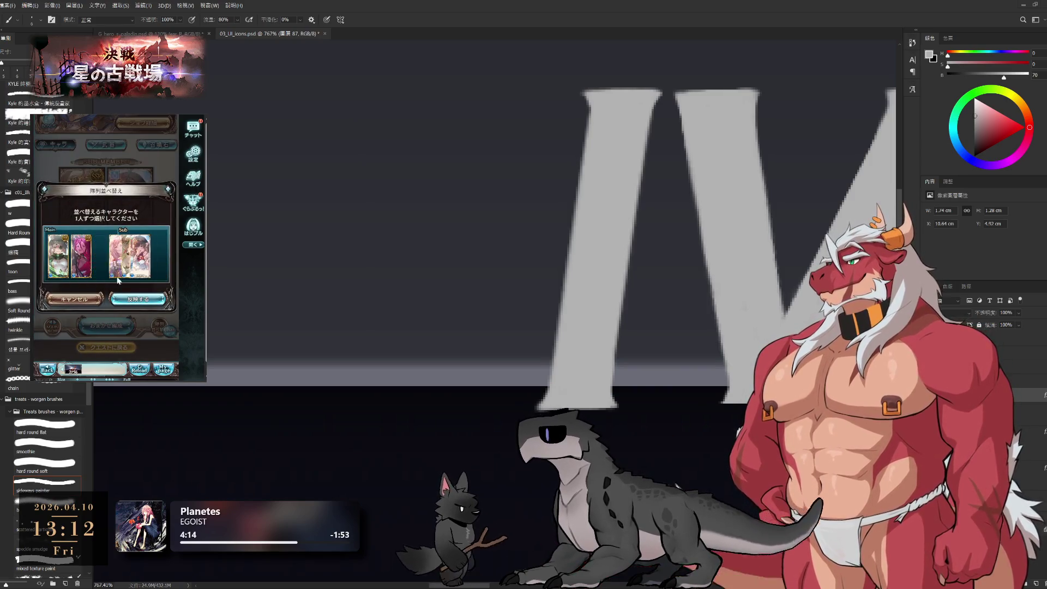
{"action": "left_click", "coordinate": [138, 298]}
{"action": "left_click", "coordinate": [150, 214]}
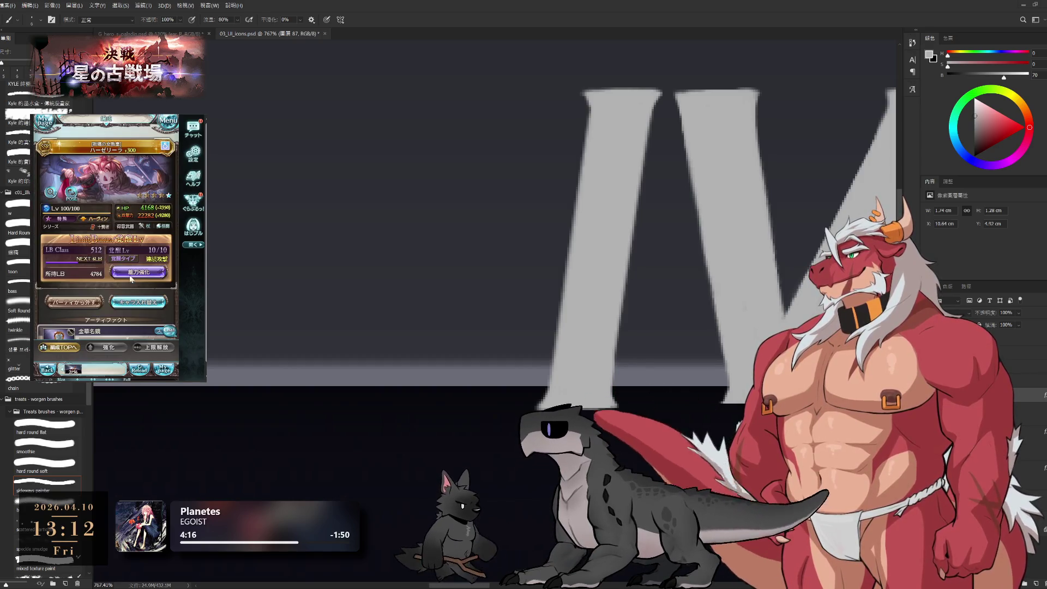
{"action": "left_click", "coordinate": [141, 304]}
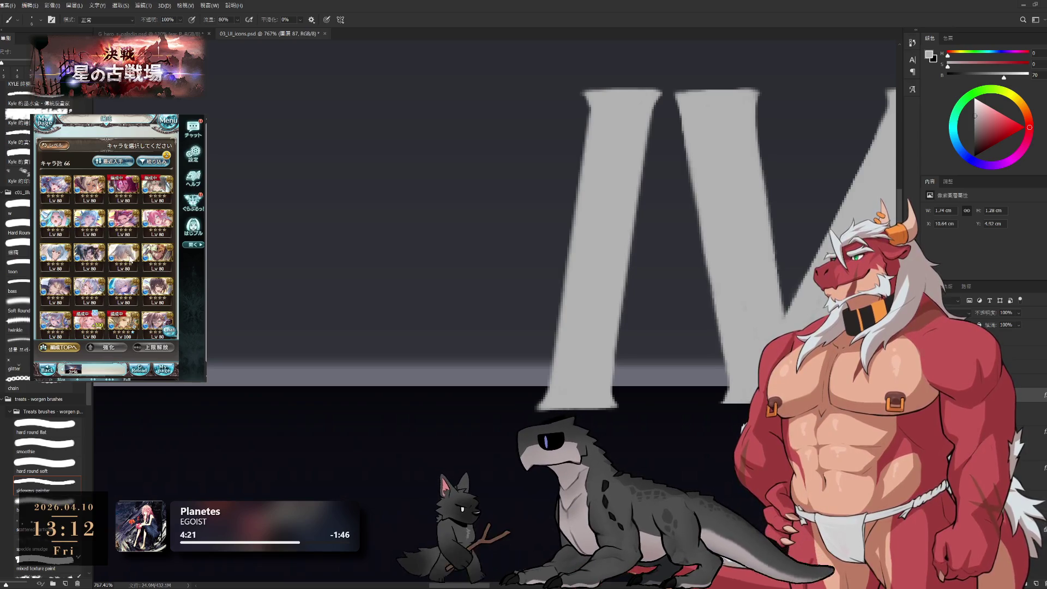
{"action": "left_click", "coordinate": [59, 292]}
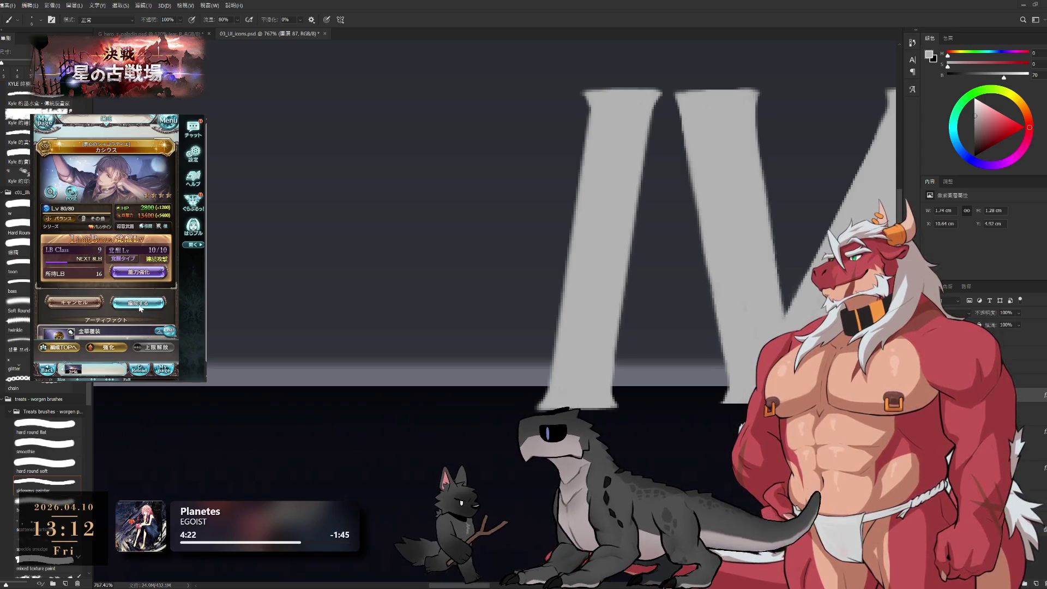
{"action": "left_click", "coordinate": [140, 304]}
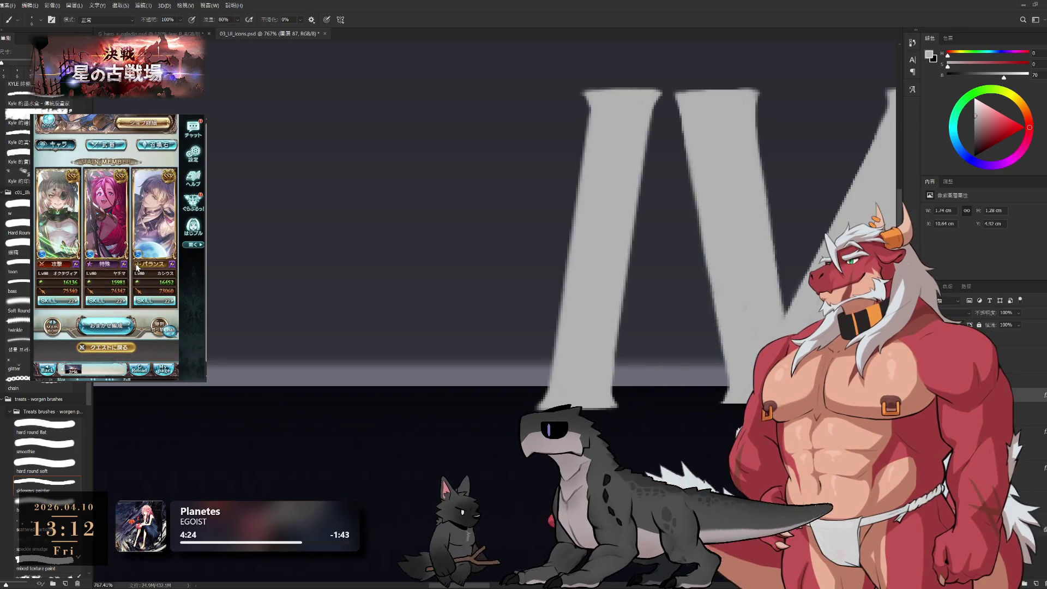
Equip ヴェルサシア as the main summon using the SSR water filter.
{"action": "left_click", "coordinate": [158, 145]}
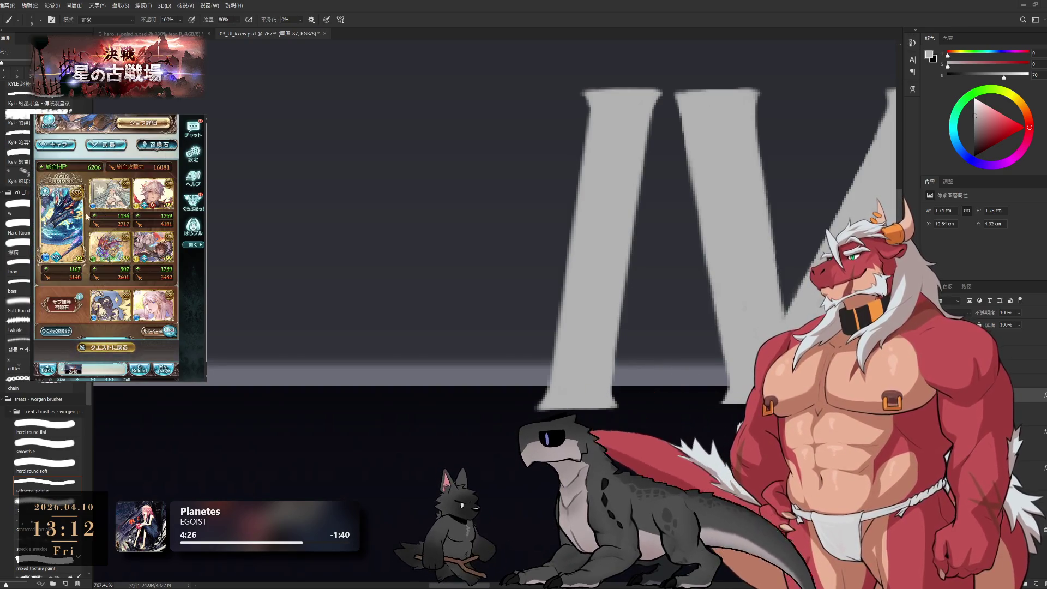
{"action": "left_click", "coordinate": [92, 216]}
{"action": "left_click", "coordinate": [131, 250]}
{"action": "left_click", "coordinate": [155, 162]}
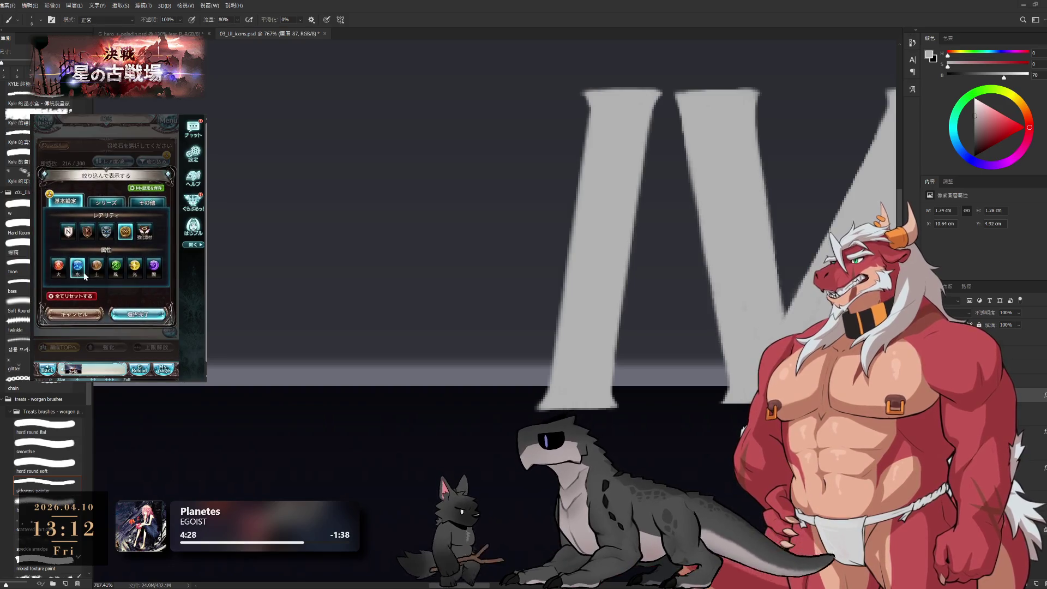
{"action": "left_click", "coordinate": [138, 315]}
{"action": "left_click", "coordinate": [139, 275]}
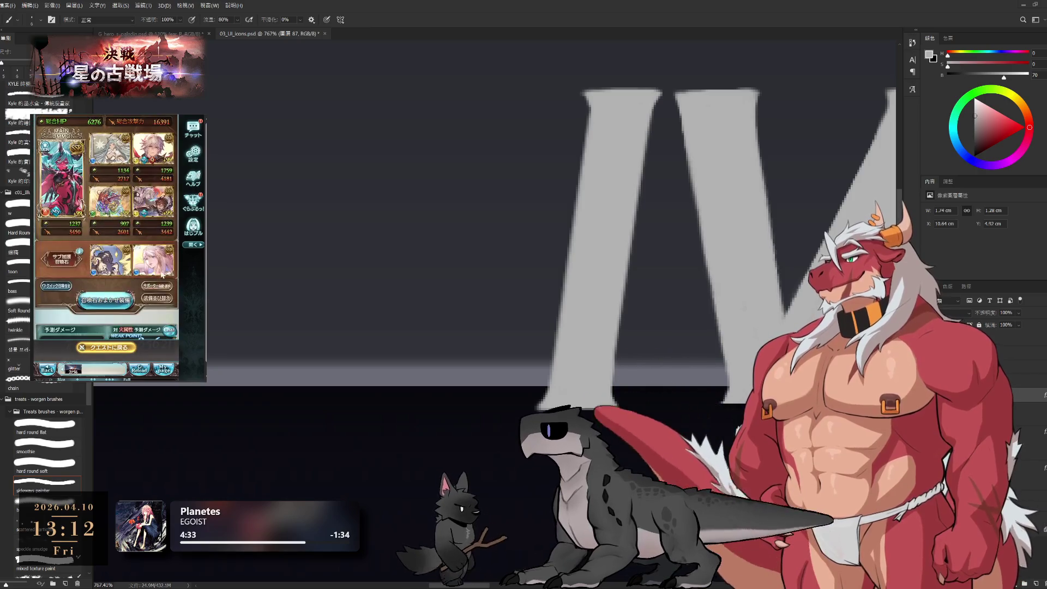
Set the Lv 250 summon as the first supporter auto-select choice.
{"action": "left_click", "coordinate": [163, 289]}
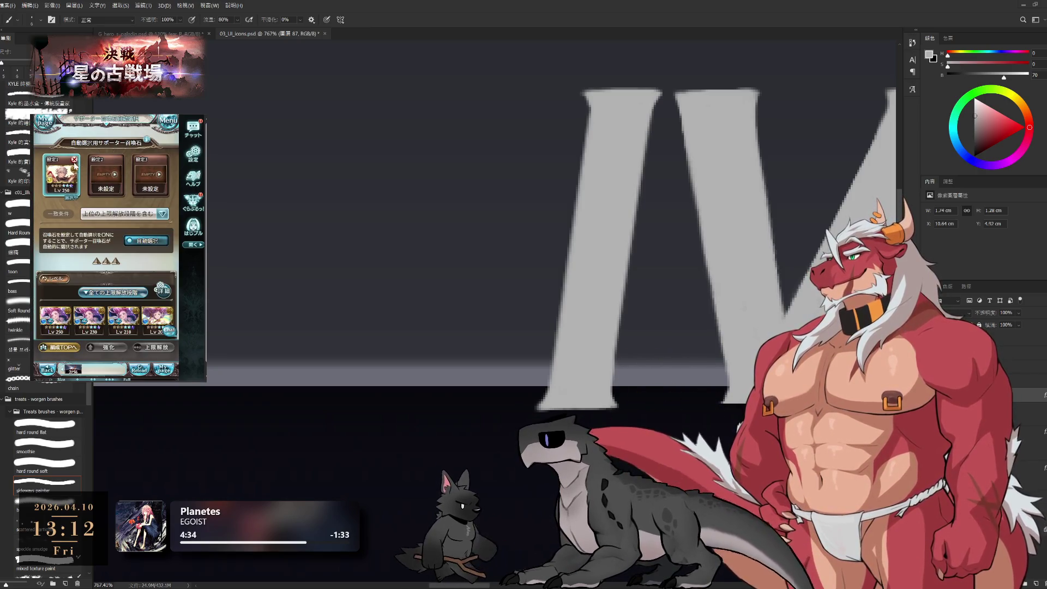
{"action": "left_click", "coordinate": [55, 278]}
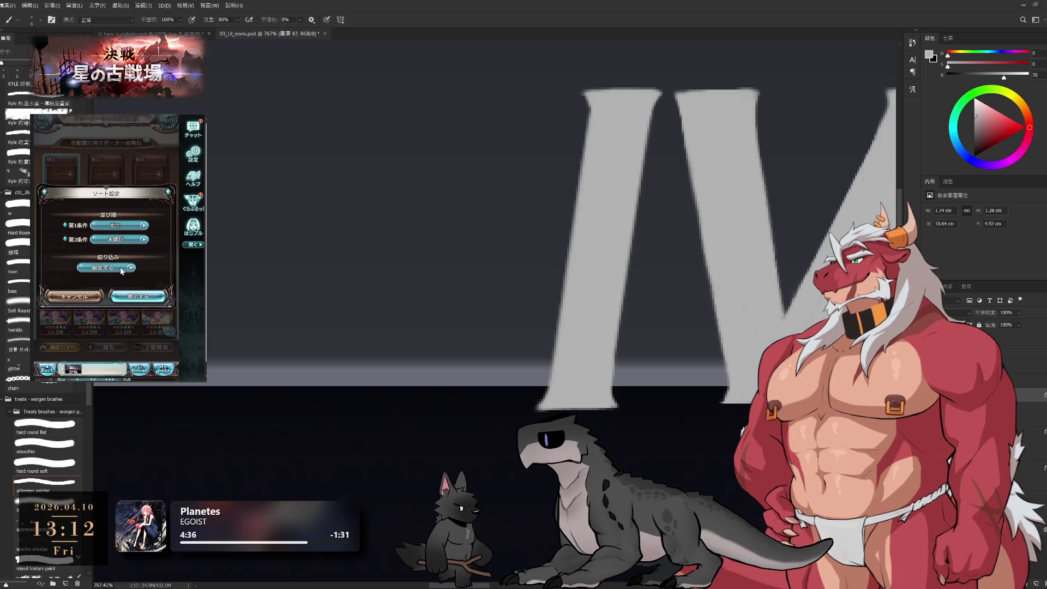
{"action": "left_click", "coordinate": [109, 269]}
{"action": "left_click", "coordinate": [107, 289]}
{"action": "left_click", "coordinate": [94, 292]}
{"action": "left_click", "coordinate": [140, 243]}
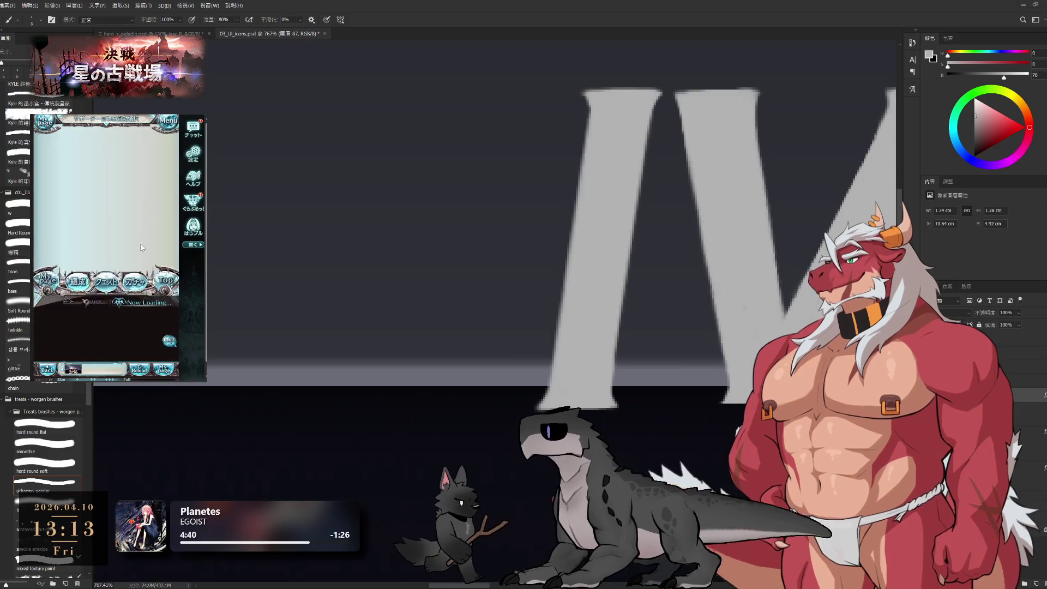
{"action": "left_click", "coordinate": [61, 348]}
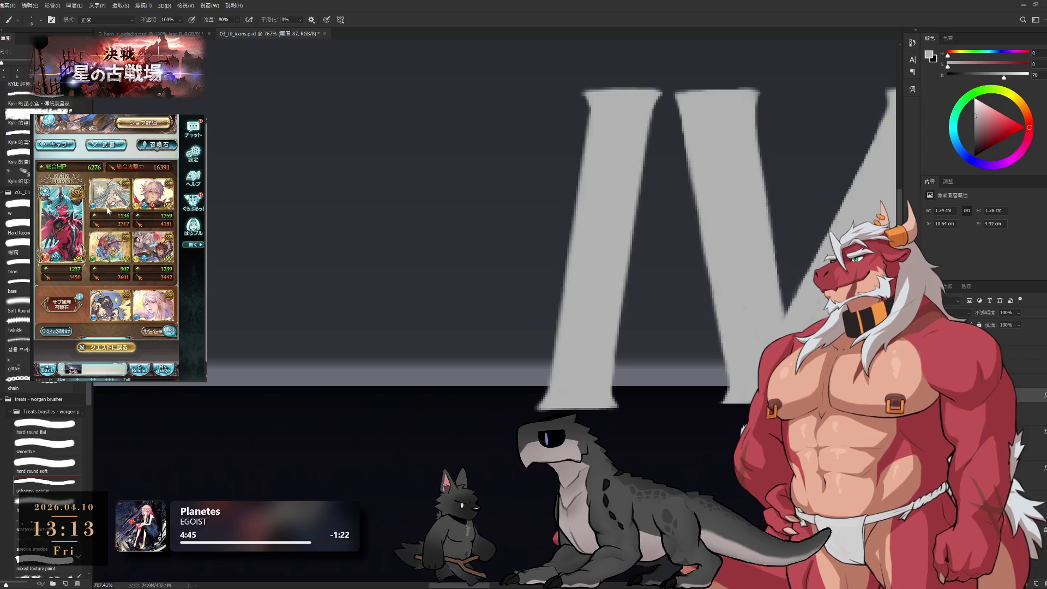
Equip a filtered summon in a sub summon slot.
{"action": "left_click", "coordinate": [114, 218]}
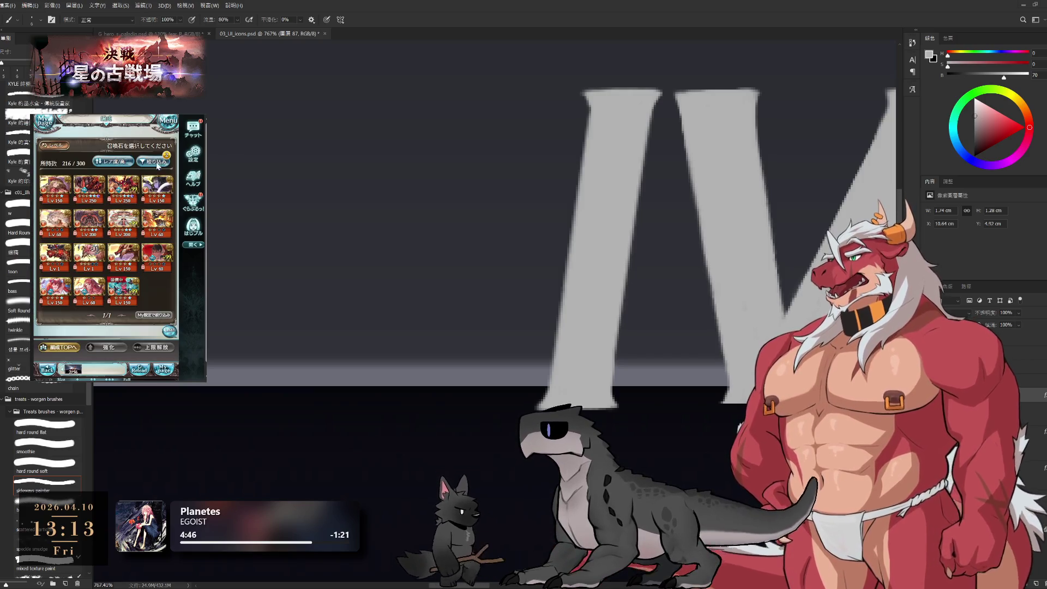
{"action": "left_click", "coordinate": [157, 163]}
{"action": "left_click", "coordinate": [138, 314]}
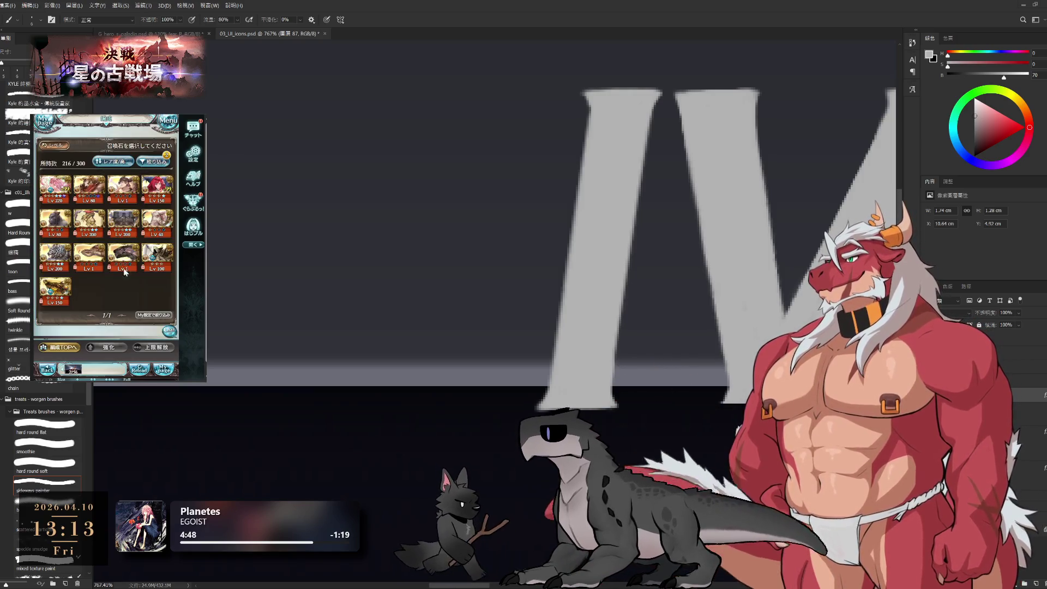
{"action": "left_click", "coordinate": [145, 197]}
{"action": "left_click", "coordinate": [132, 251]}
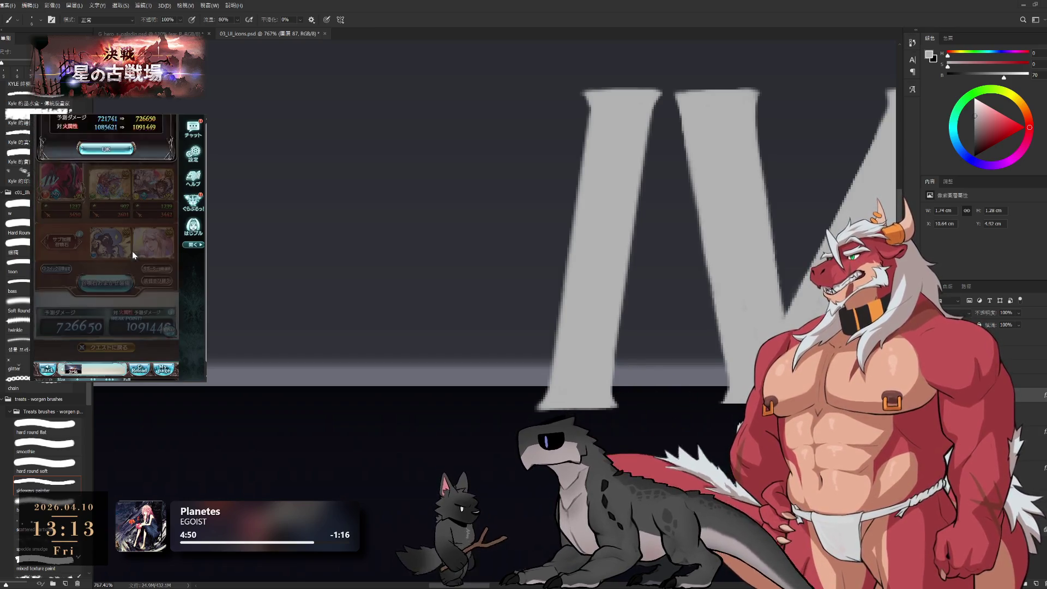
{"action": "left_click", "coordinate": [107, 130]}
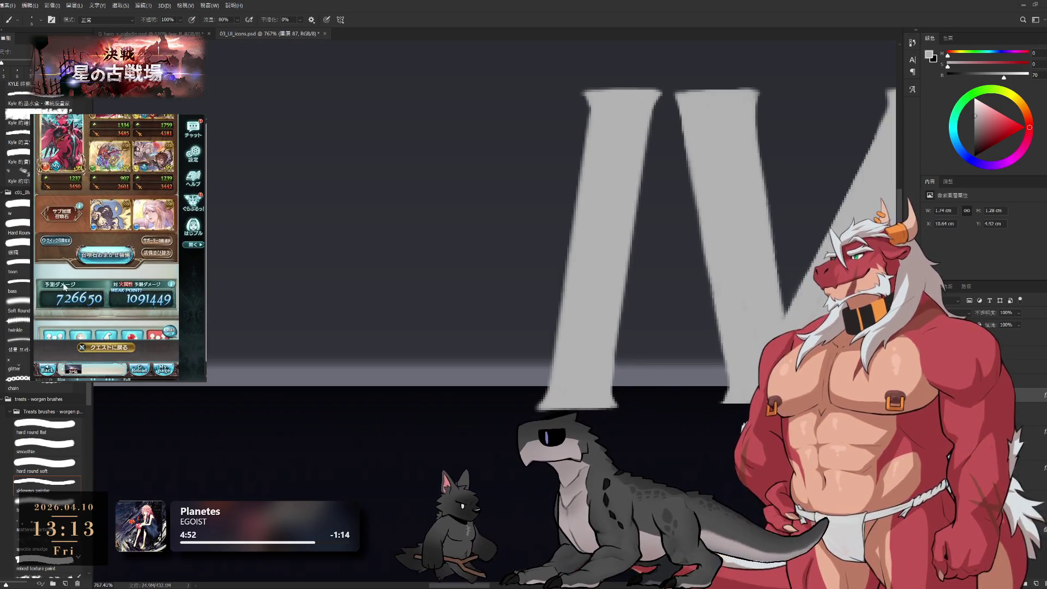
Confirm the Quick Summon choice and proceed to the 200-2 quest confirmation.
{"action": "left_click", "coordinate": [68, 244]}
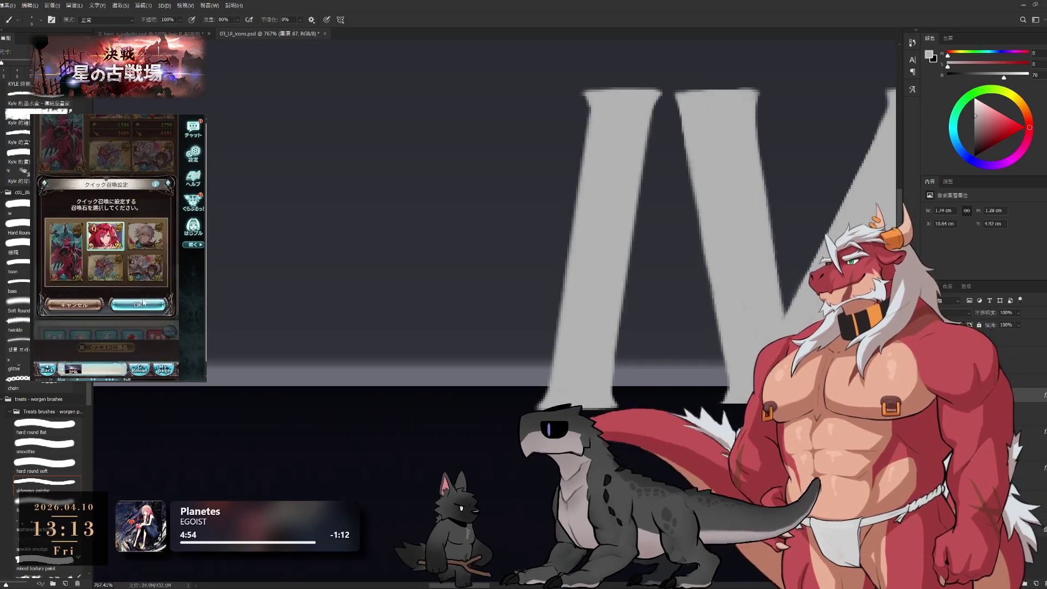
{"action": "left_click", "coordinate": [137, 307]}
{"action": "left_click", "coordinate": [95, 240]}
{"action": "left_click", "coordinate": [59, 240]}
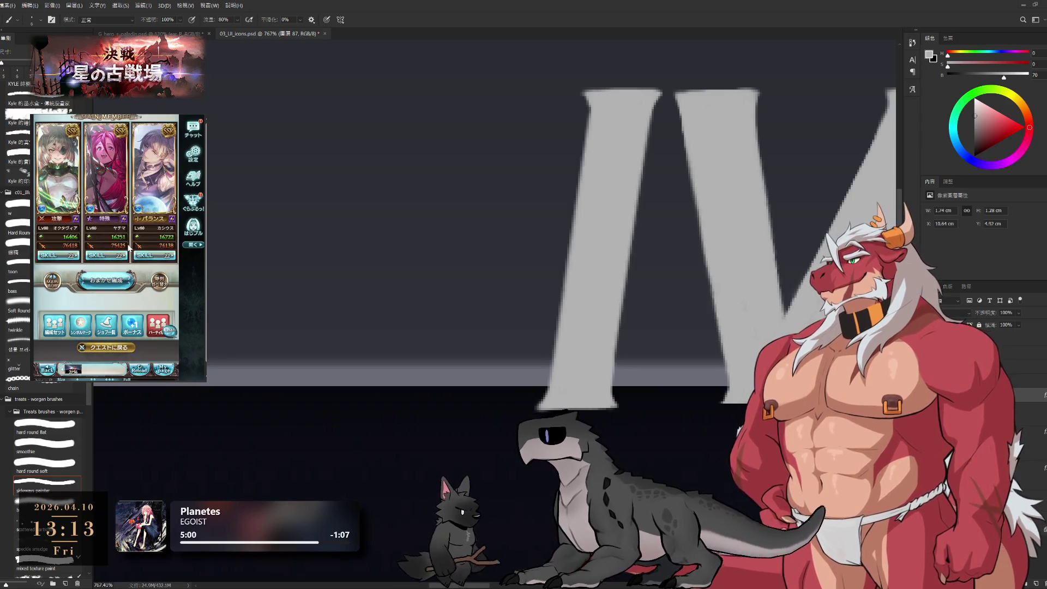
{"action": "left_click", "coordinate": [112, 347]}
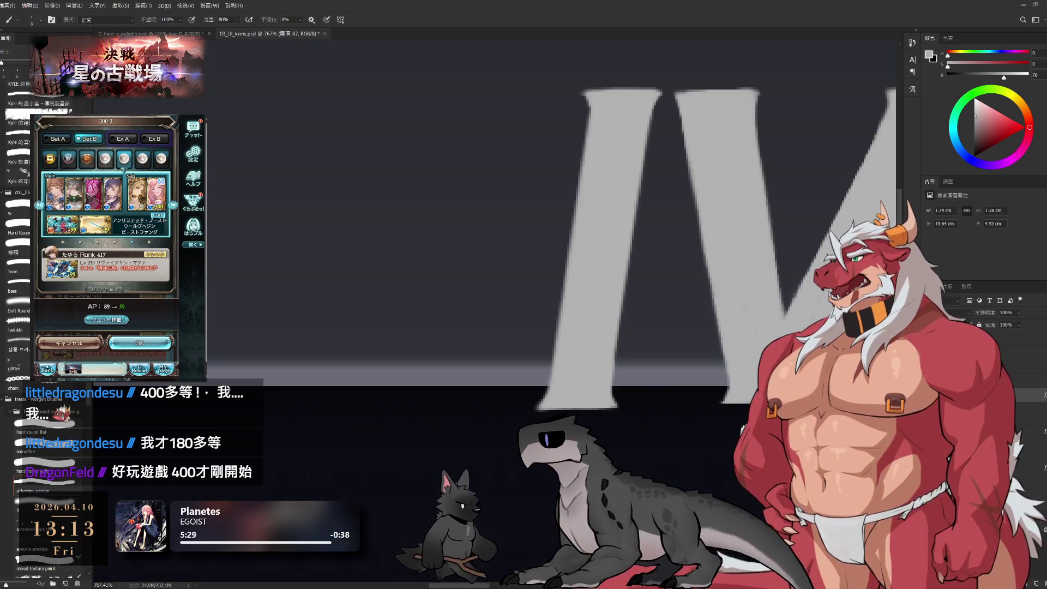
Recheck Quick Summon without changes, return to the 200-2 confirmation, and start the battle.
{"action": "left_click", "coordinate": [150, 207]}
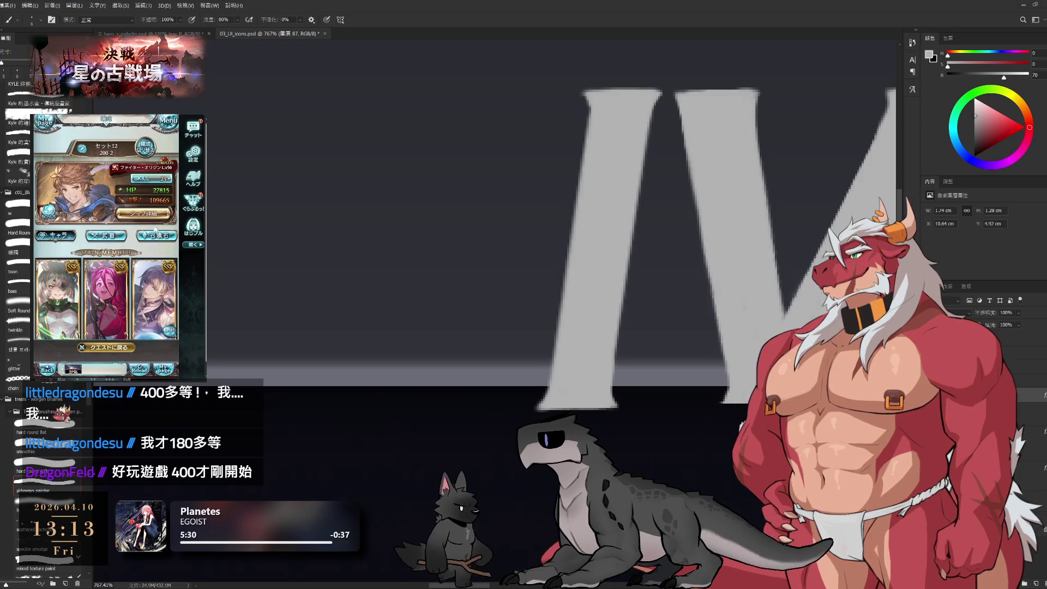
{"action": "scroll", "coordinate": [150, 239], "scroll_direction": "down", "scroll_amount": 2}
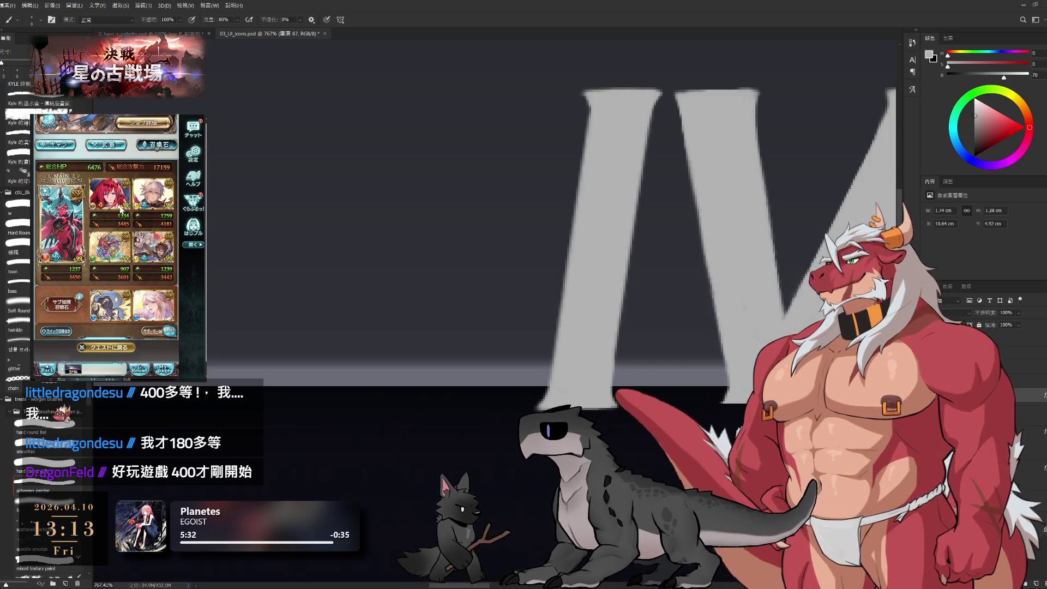
{"action": "left_click", "coordinate": [57, 331]}
{"action": "left_click", "coordinate": [65, 310]}
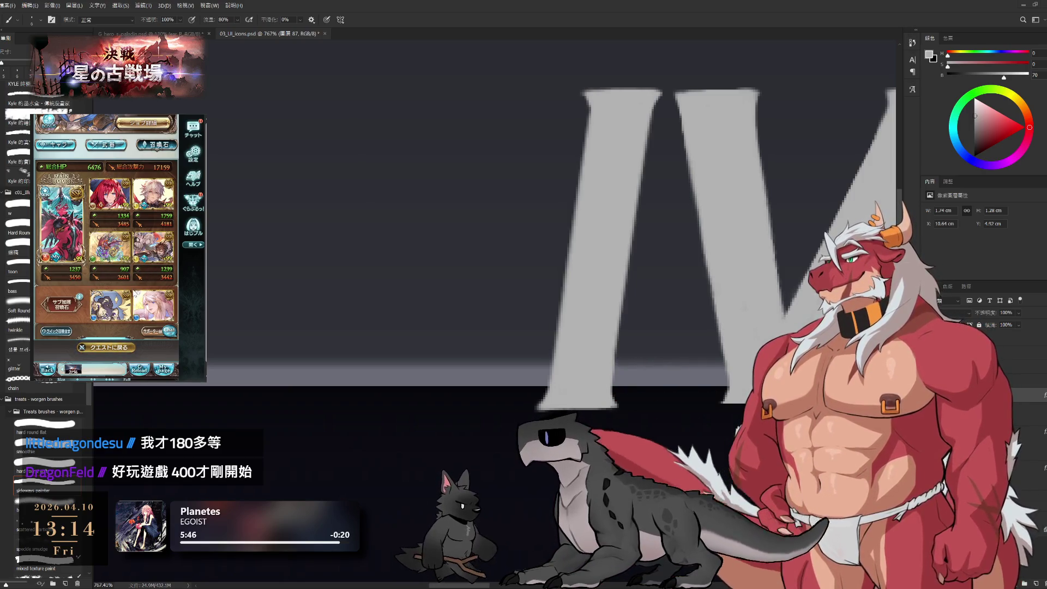
{"action": "scroll", "coordinate": [123, 224], "scroll_direction": "down", "scroll_amount": 2}
{"action": "left_click", "coordinate": [116, 350]}
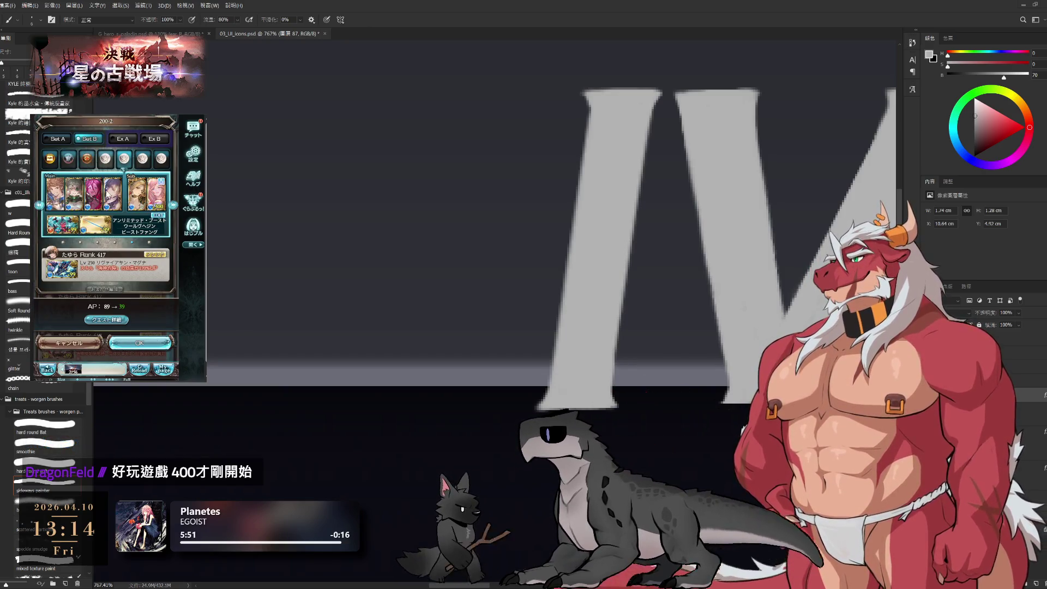
{"action": "left_click", "coordinate": [141, 343]}
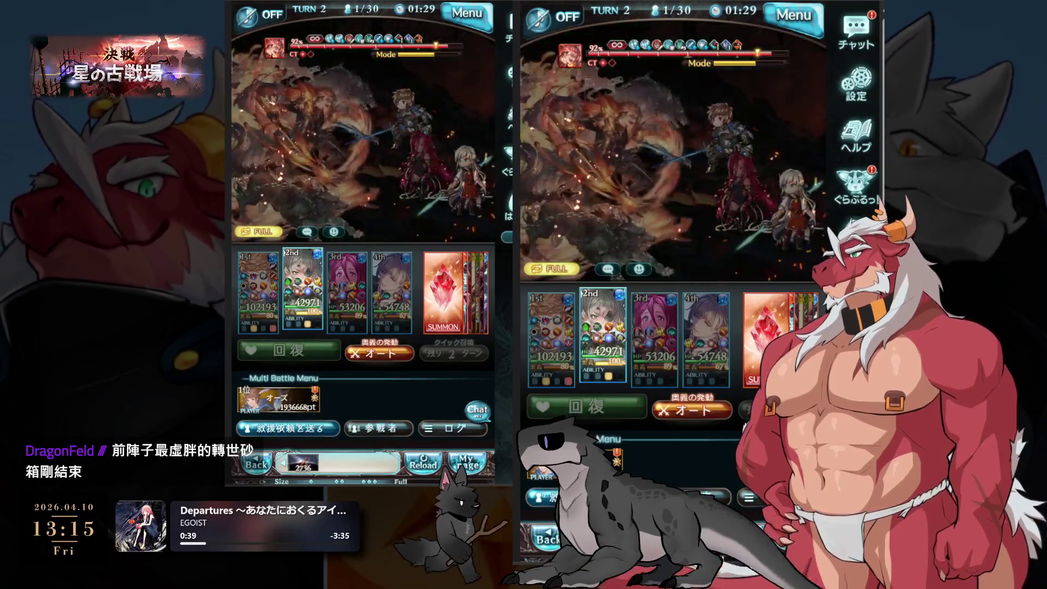
In the left window, go to 編成, then open Menu > リスト on the 武器 tab.
{"action": "key", "text": "r"}
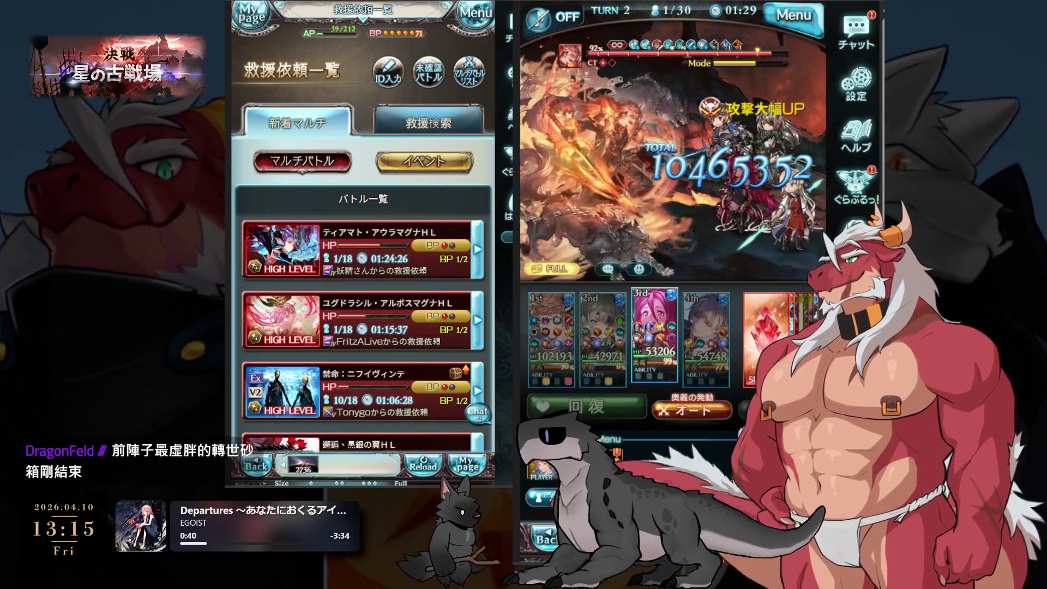
{"action": "left_click", "coordinate": [464, 24]}
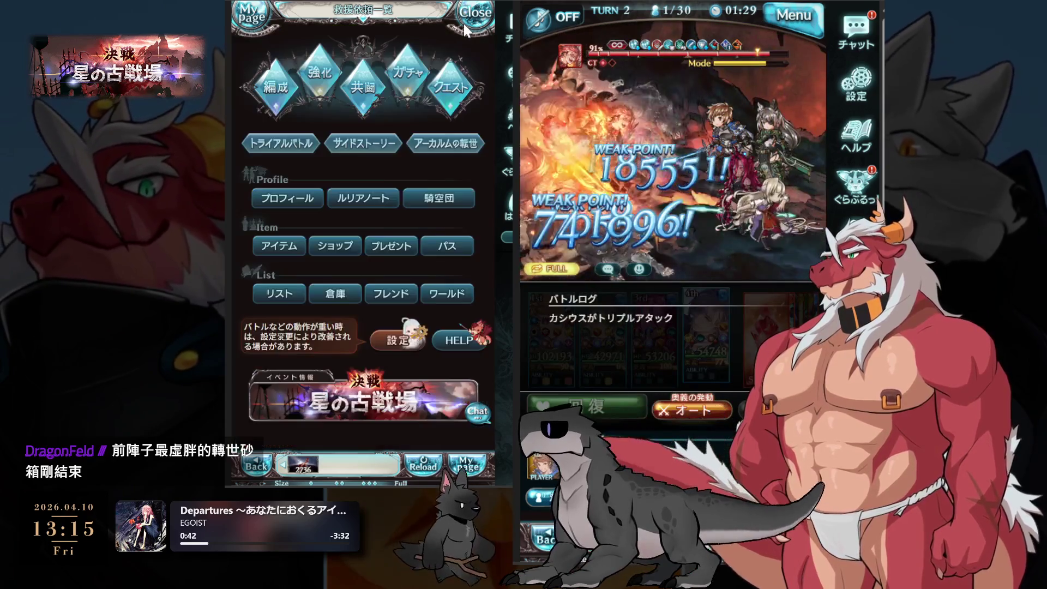
{"action": "left_click", "coordinate": [275, 87]}
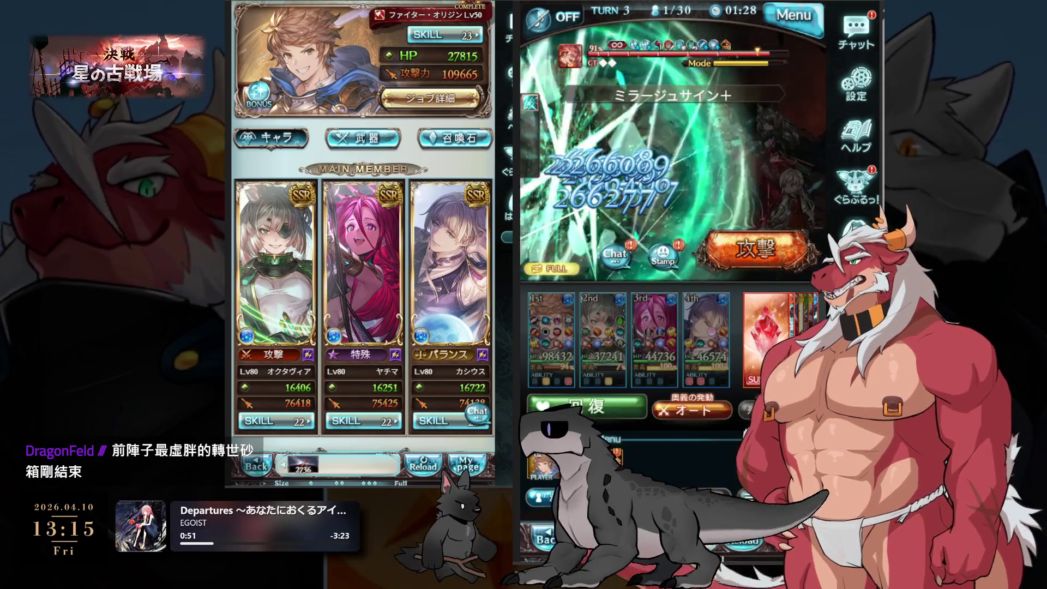
{"action": "scroll", "coordinate": [432, 173], "scroll_direction": "up", "scroll_amount": 3}
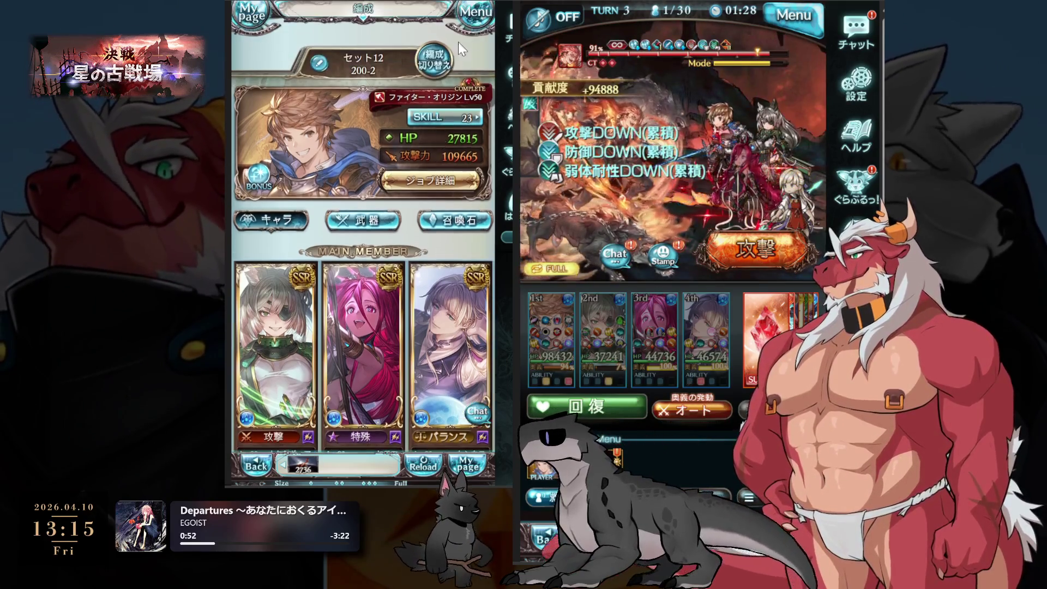
{"action": "left_click", "coordinate": [470, 13]}
{"action": "left_click", "coordinate": [257, 252]}
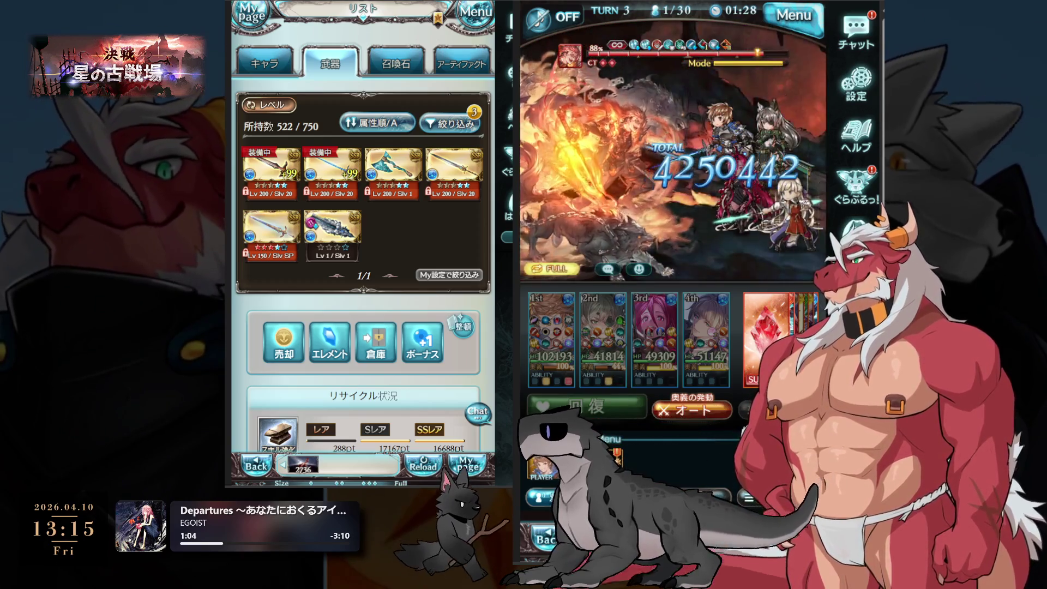
Filter weapons to Water/格闘, open ラグランジュ, and protect it.
{"action": "left_click", "coordinate": [450, 124]}
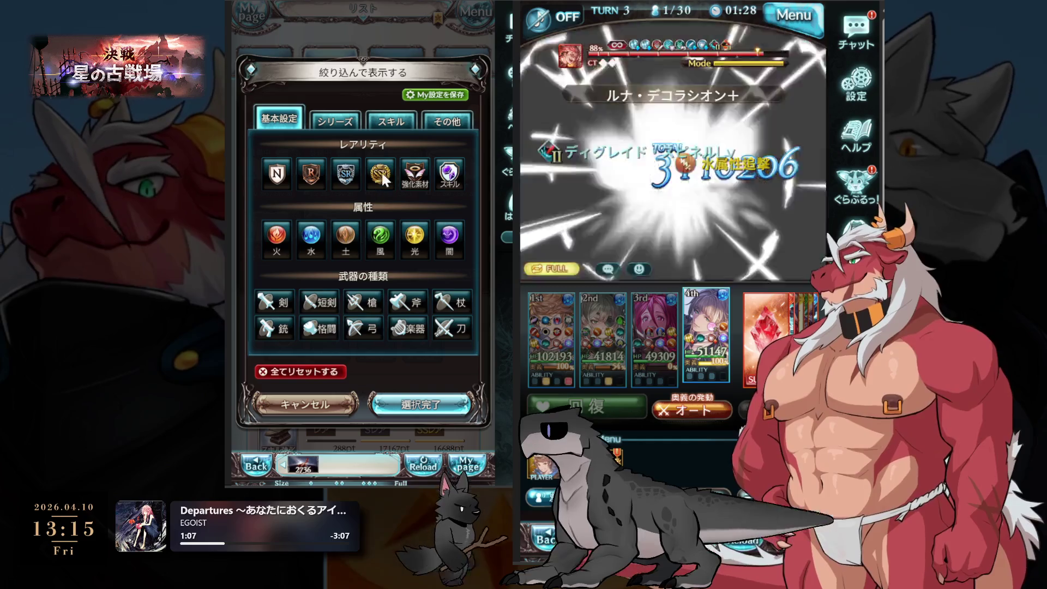
{"action": "left_click", "coordinate": [311, 238]}
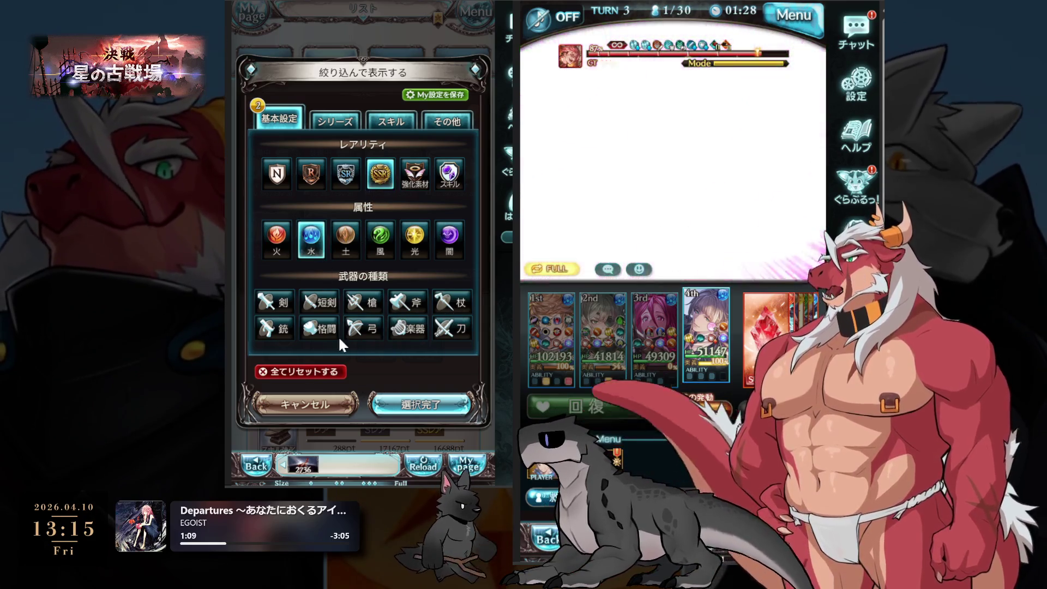
{"action": "left_click", "coordinate": [329, 330]}
{"action": "left_click", "coordinate": [409, 404]}
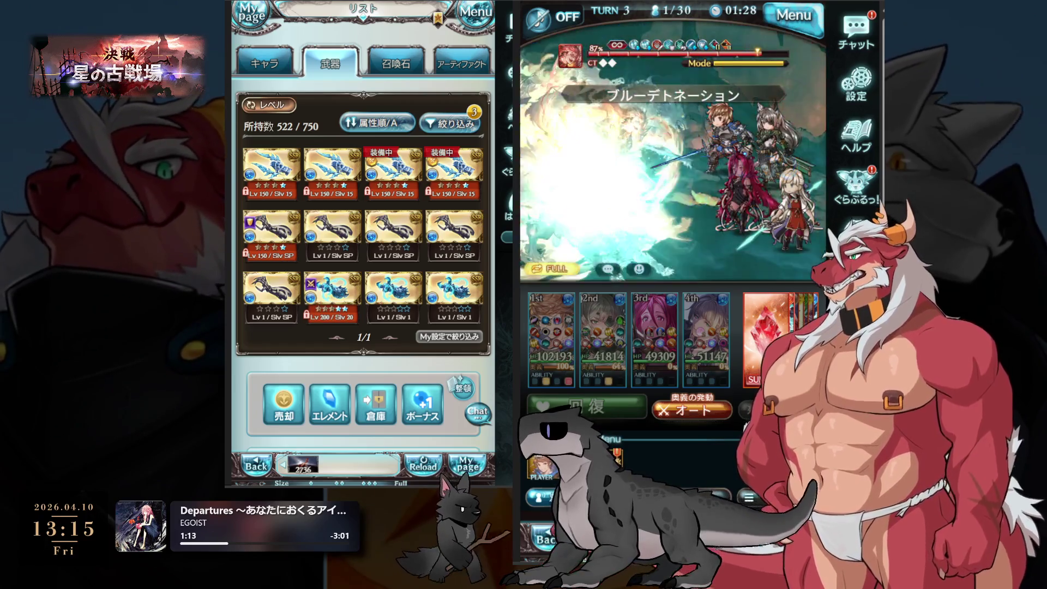
{"action": "left_click", "coordinate": [322, 223]}
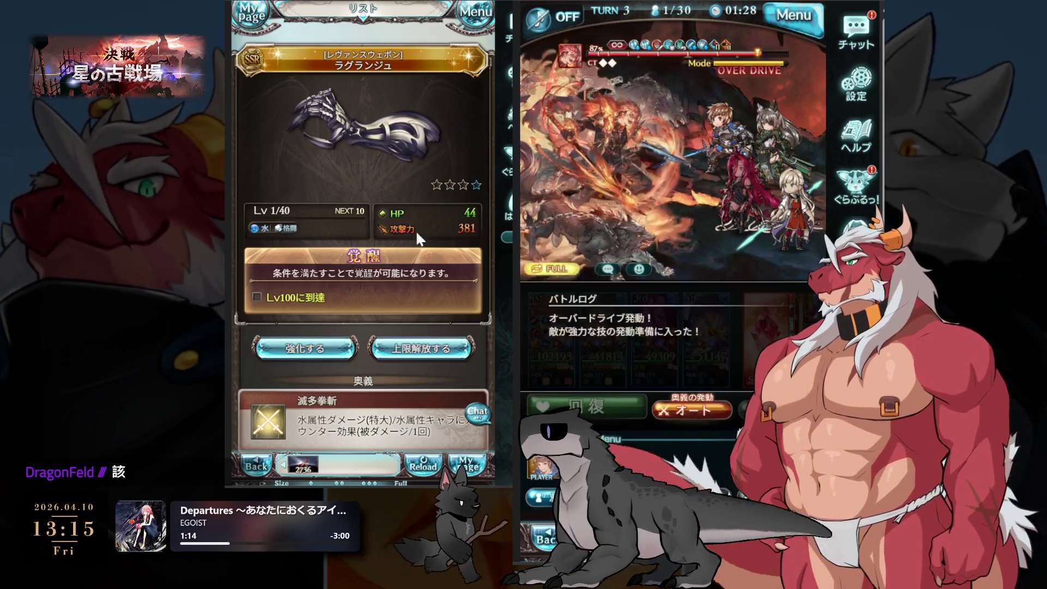
{"action": "scroll", "coordinate": [383, 299], "scroll_direction": "down", "scroll_amount": 10}
{"action": "left_click", "coordinate": [292, 239]}
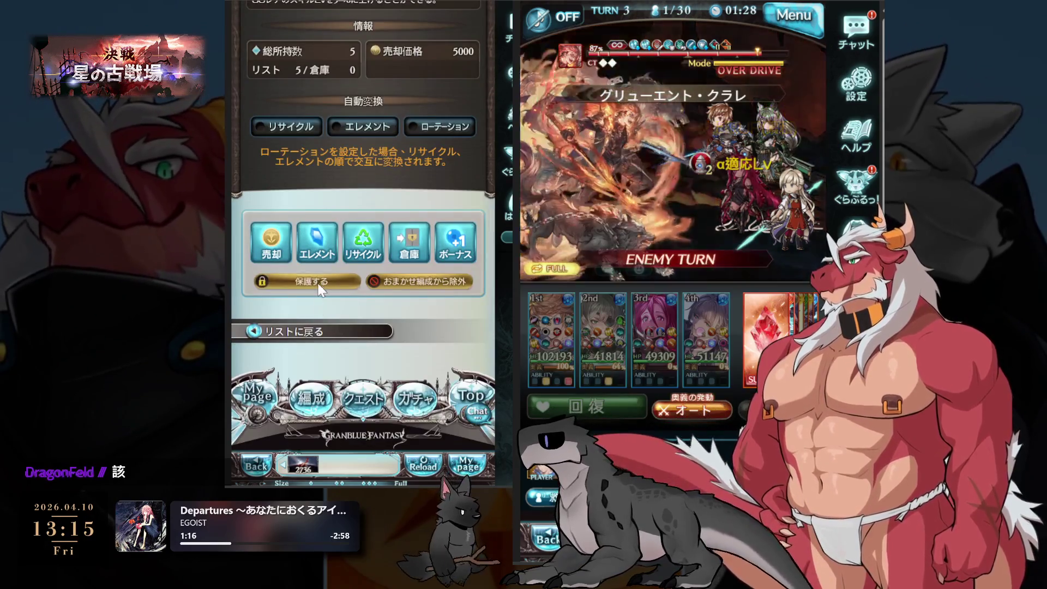
{"action": "left_click", "coordinate": [376, 298]}
Uncap ラグランジュ using three copies as material.
{"action": "scroll", "coordinate": [432, 305], "scroll_direction": "up", "scroll_amount": 5}
{"action": "left_click", "coordinate": [456, 212]}
{"action": "left_click", "coordinate": [393, 384]}
{"action": "scroll", "coordinate": [327, 272], "scroll_direction": "down", "scroll_amount": 4}
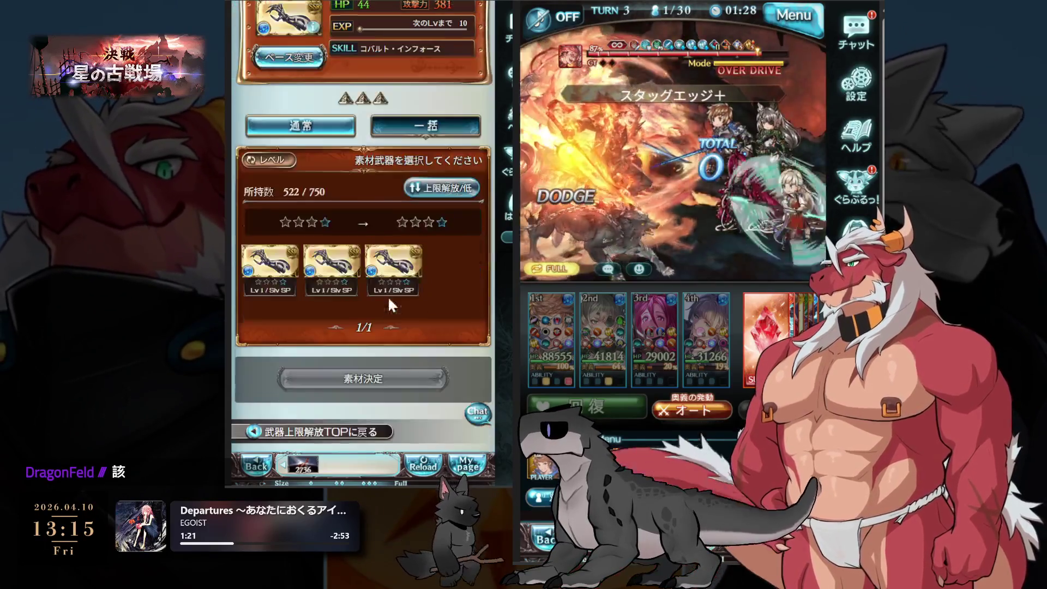
{"action": "left_click", "coordinate": [327, 262]}
{"action": "left_click", "coordinate": [270, 262]}
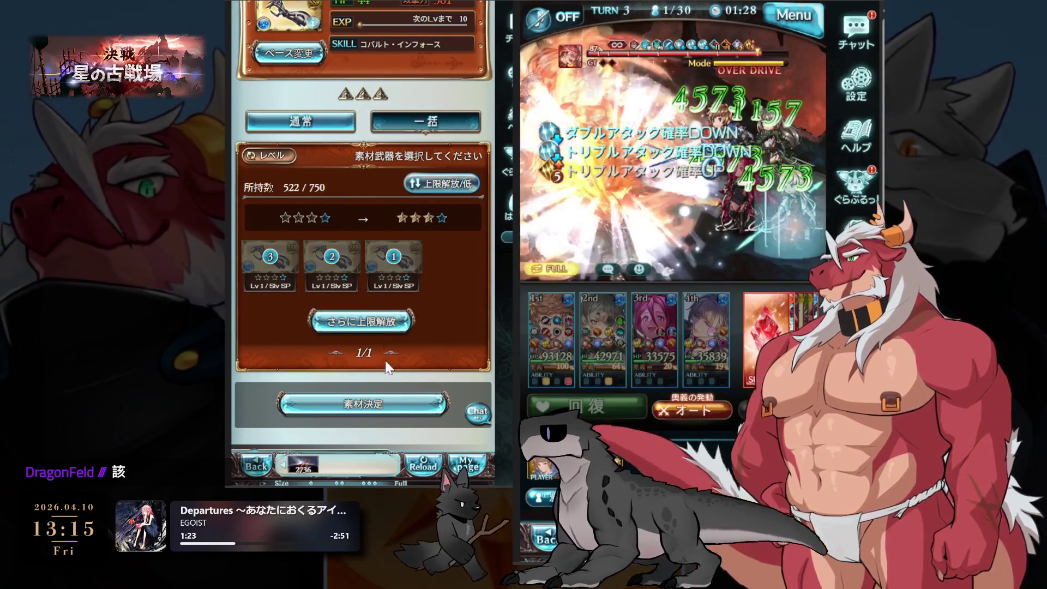
{"action": "left_click", "coordinate": [388, 404]}
{"action": "scroll", "coordinate": [391, 282], "scroll_direction": "down", "scroll_amount": 3}
{"action": "left_click", "coordinate": [389, 271]}
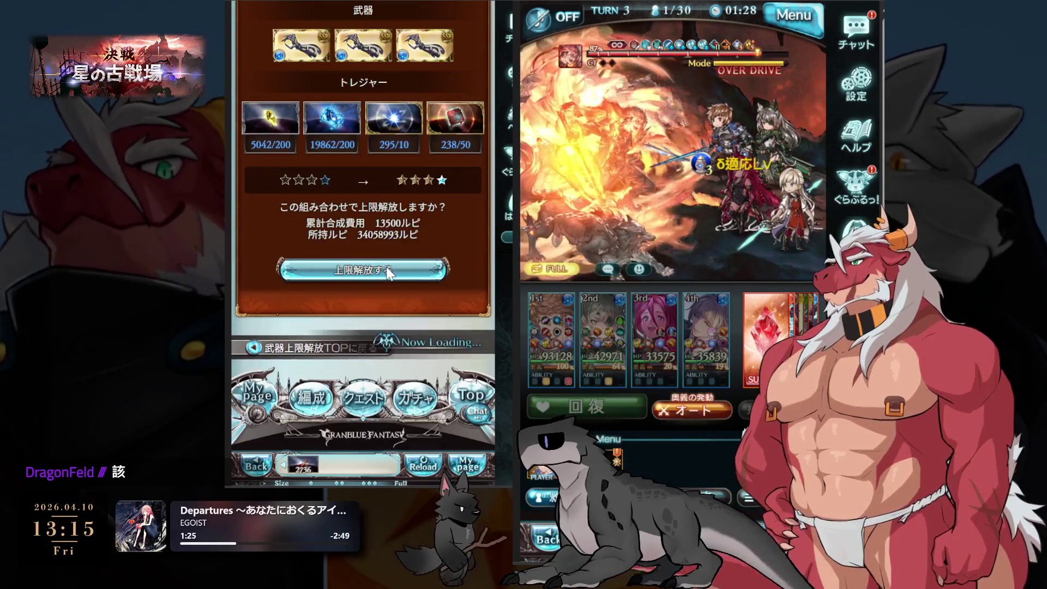
Use 48 武器強化 items to raise ラグランジュ to Lv 150.
{"action": "left_click", "coordinate": [370, 336]}
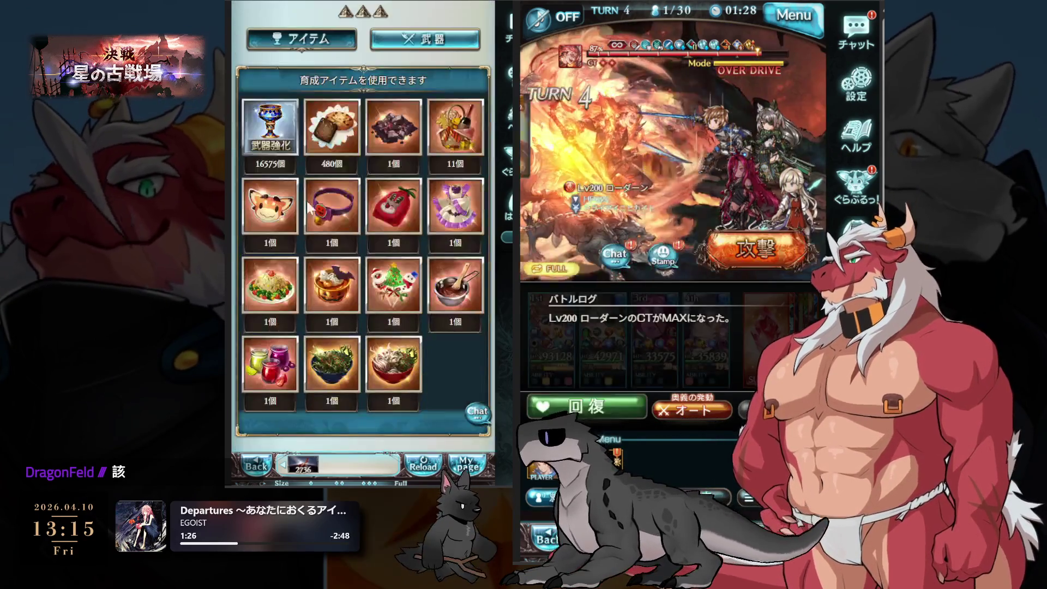
{"action": "left_click", "coordinate": [270, 125]}
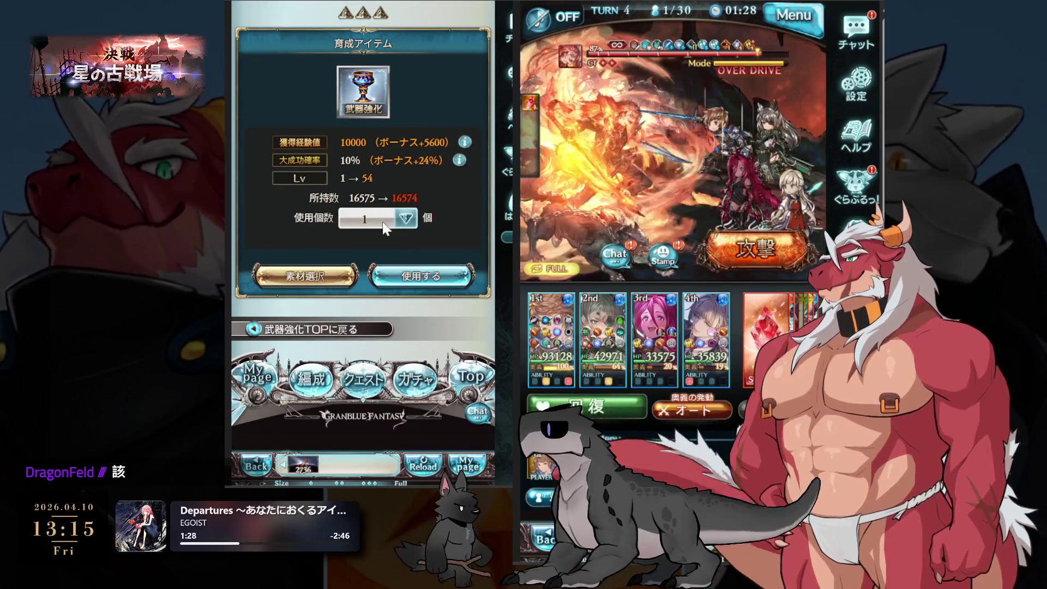
{"action": "left_click", "coordinate": [425, 278]}
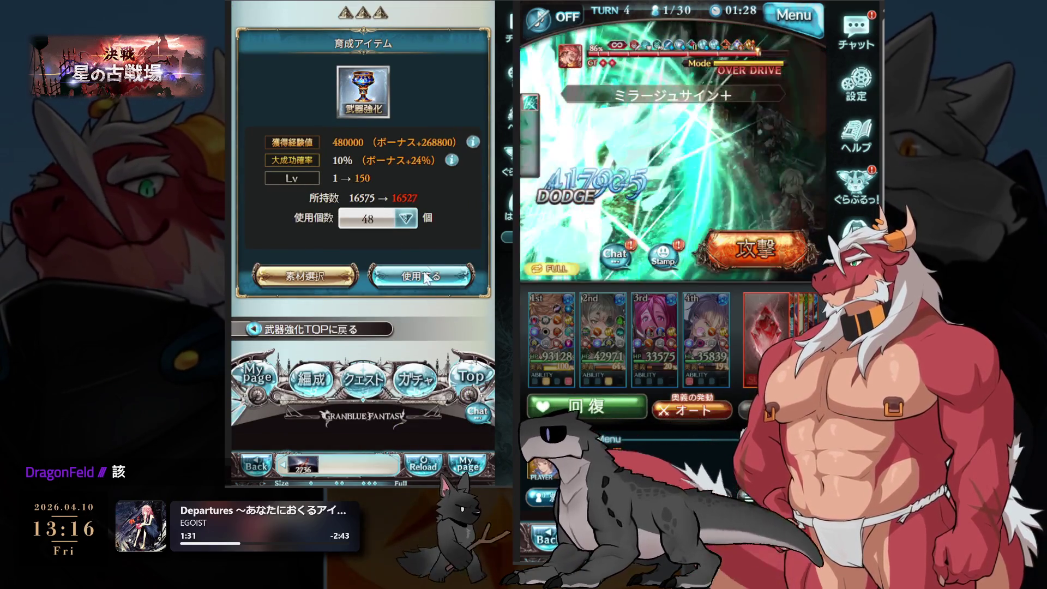
{"action": "left_click", "coordinate": [435, 274]}
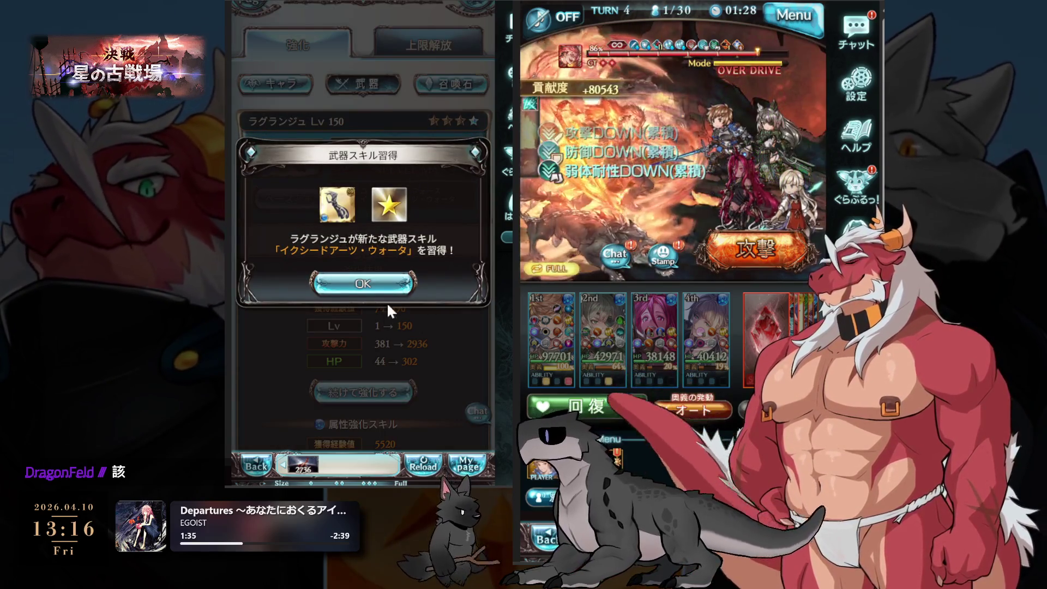
{"action": "left_click", "coordinate": [368, 289]}
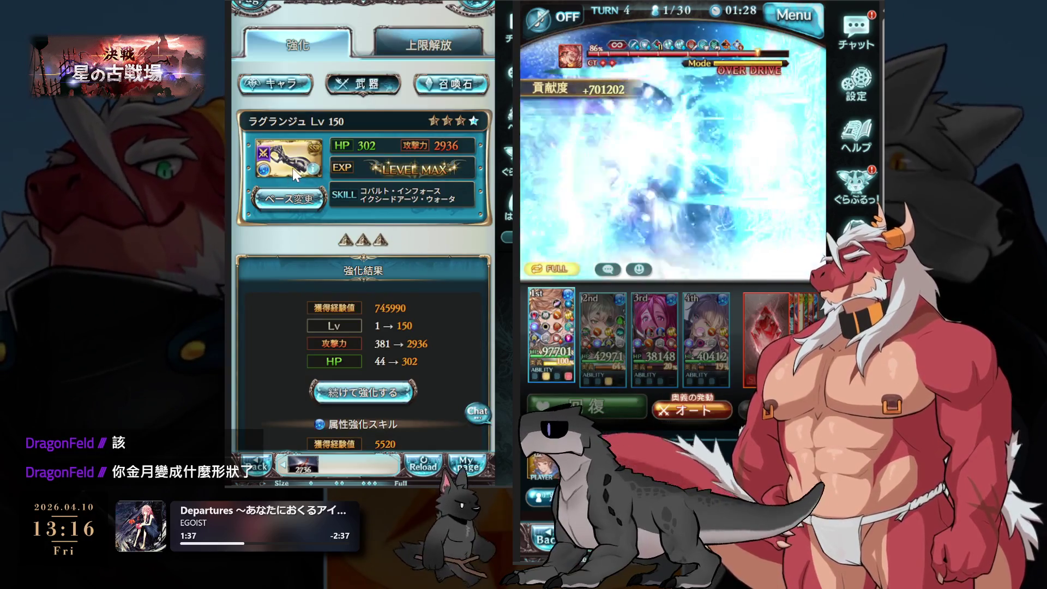
{"action": "left_click", "coordinate": [295, 174]}
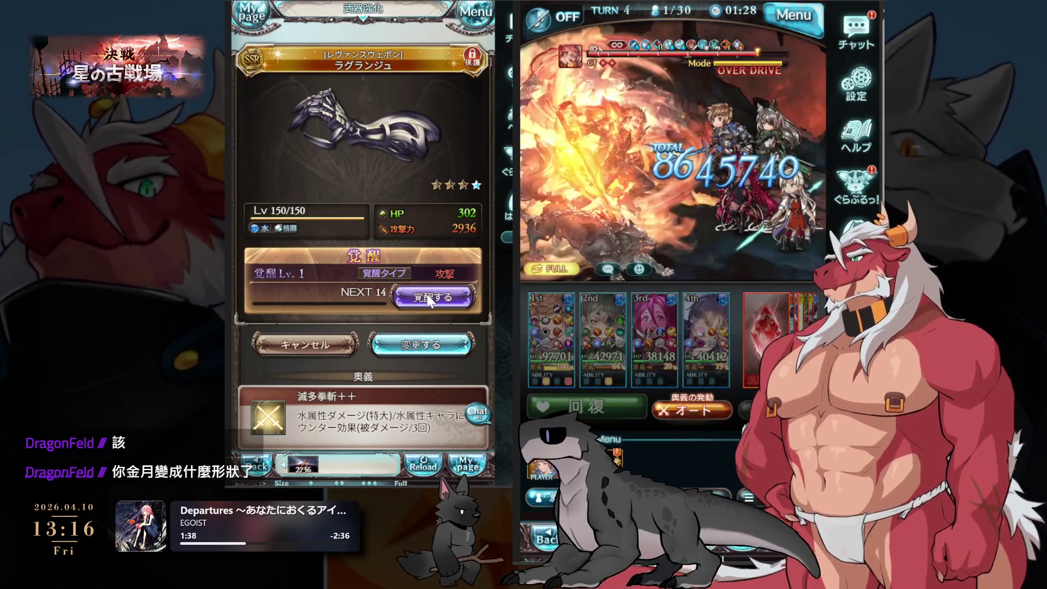
Raise ラグランジュ's awakening from level 1 to 15 (MAX) with the maximum treasure.
{"action": "left_click", "coordinate": [437, 302]}
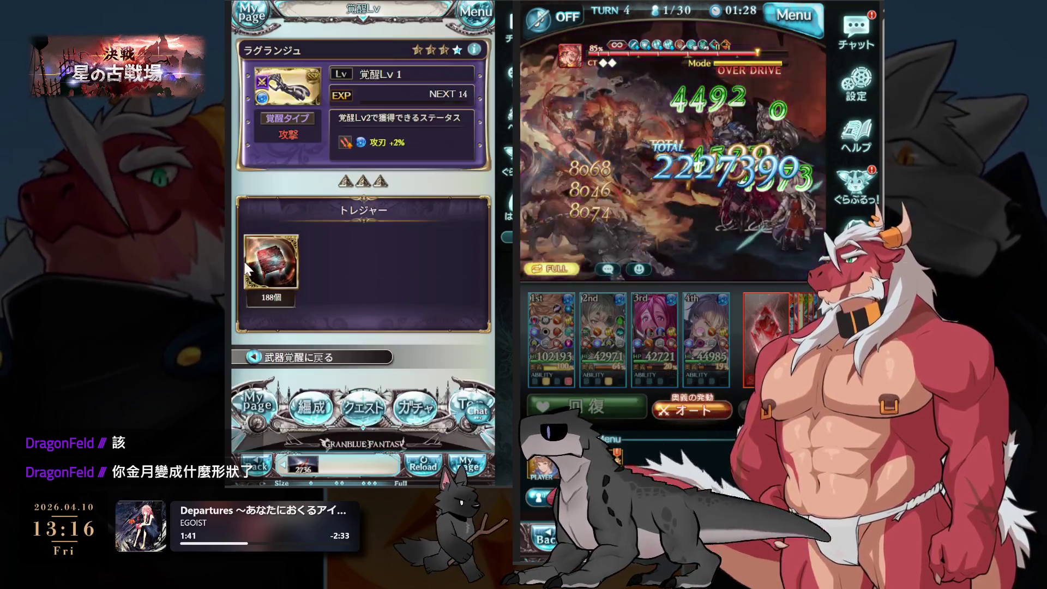
{"action": "left_click", "coordinate": [245, 266]}
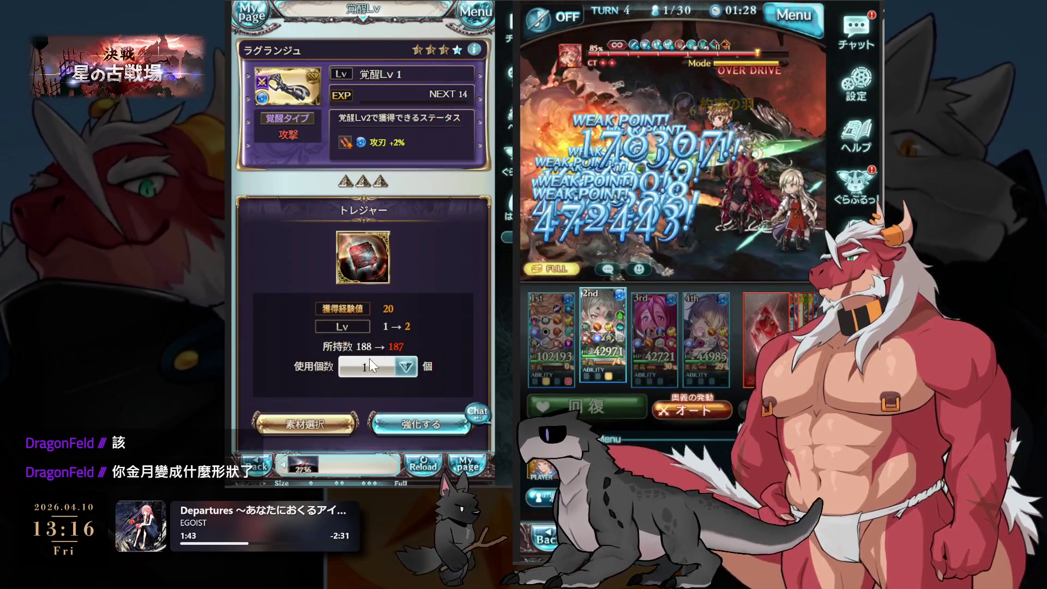
{"action": "left_click", "coordinate": [406, 366]}
{"action": "left_click", "coordinate": [418, 341]}
{"action": "left_click", "coordinate": [421, 424]}
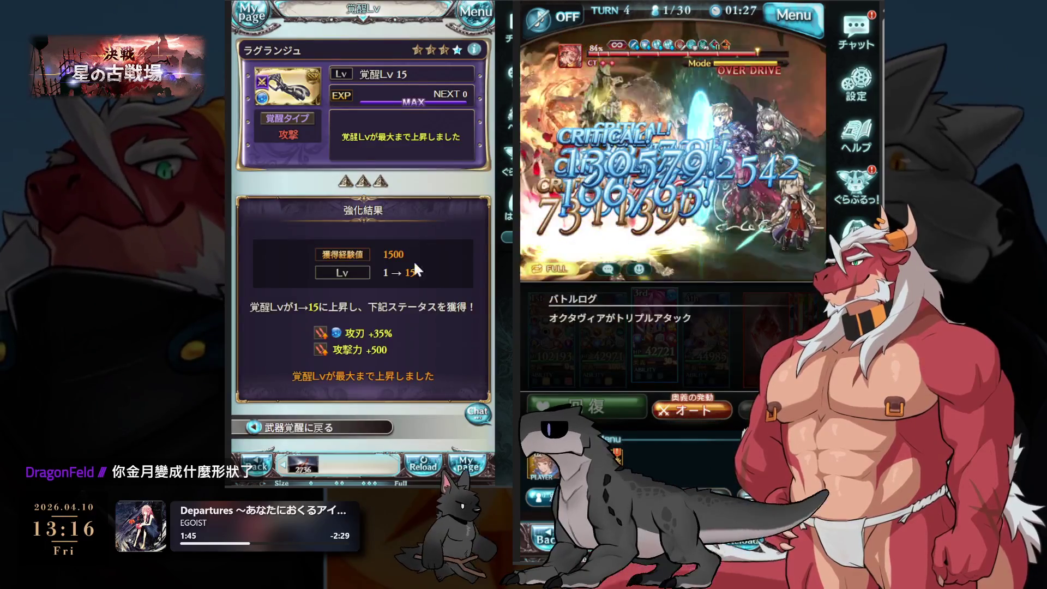
{"action": "scroll", "coordinate": [381, 300], "scroll_direction": "down", "scroll_amount": 2}
{"action": "left_click", "coordinate": [352, 335]}
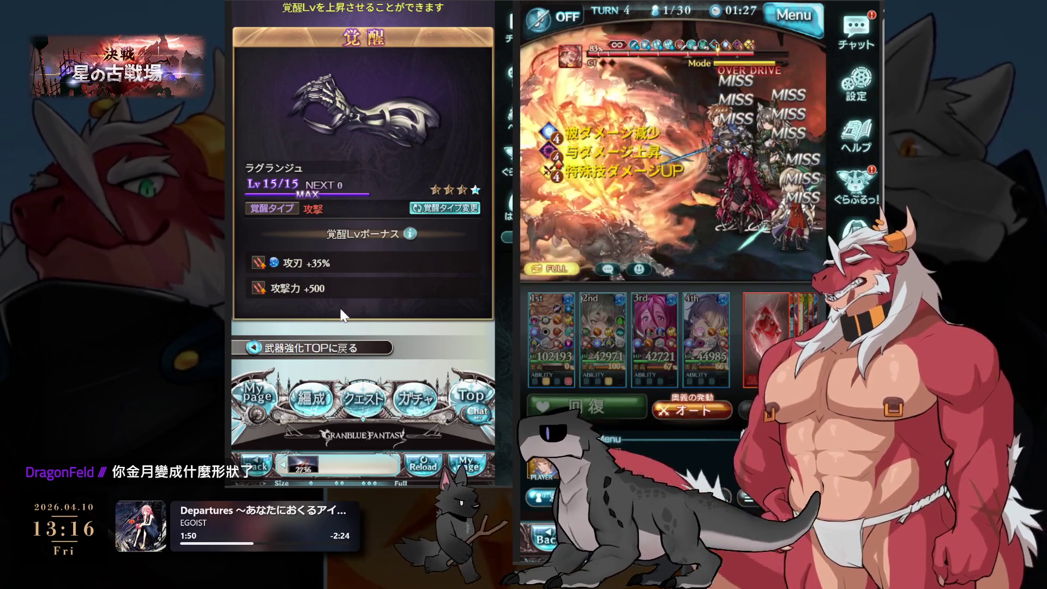
{"action": "left_click", "coordinate": [343, 348]}
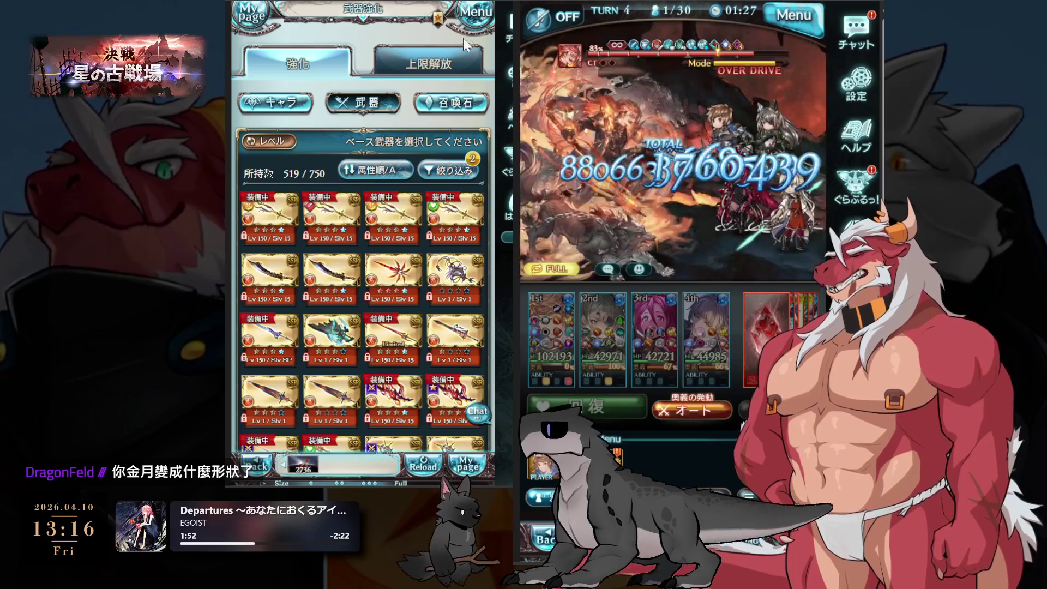
Open 編成's 武器 tab to view the equipped grid totalling 35727 attack.
{"action": "left_click", "coordinate": [270, 80]}
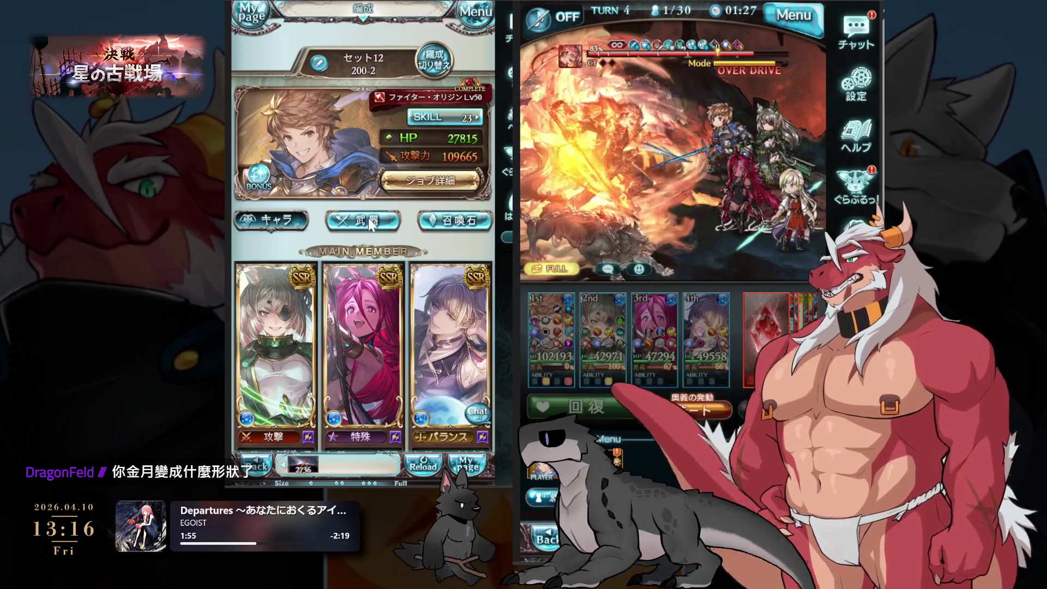
{"action": "left_click", "coordinate": [368, 217]}
{"action": "scroll", "coordinate": [383, 210], "scroll_direction": "down", "scroll_amount": 3}
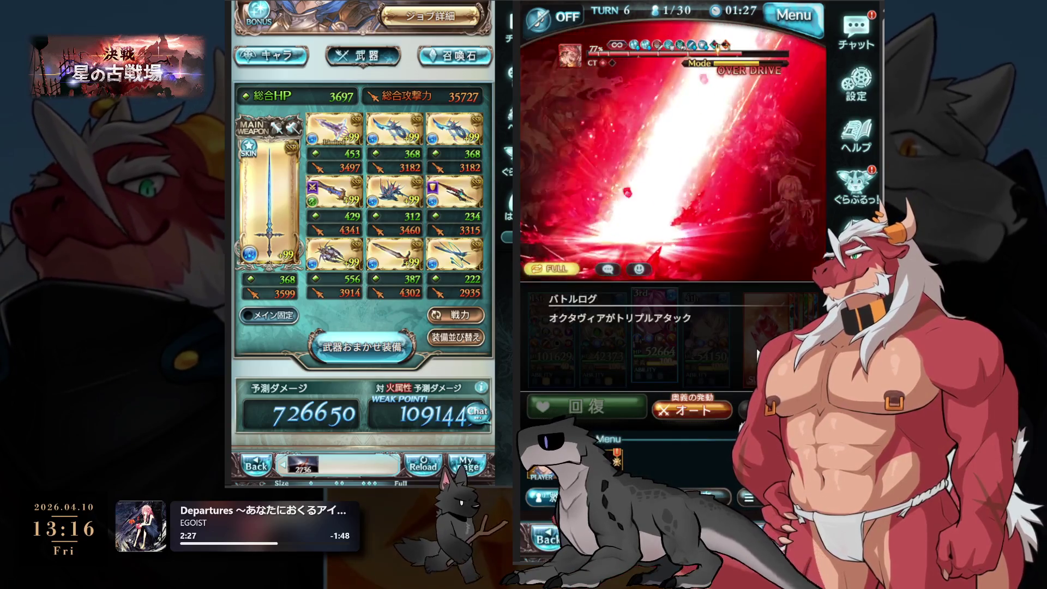
{"action": "scroll", "coordinate": [331, 275], "scroll_direction": "up", "scroll_amount": 3}
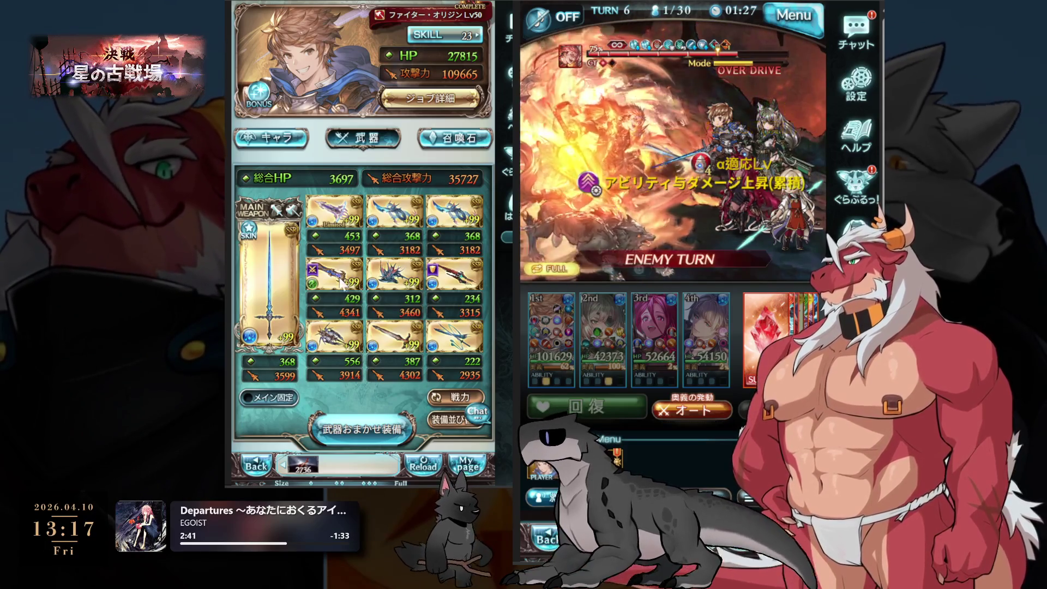
Change the main character's job to the class V Manadiver.
{"action": "left_click", "coordinate": [409, 100]}
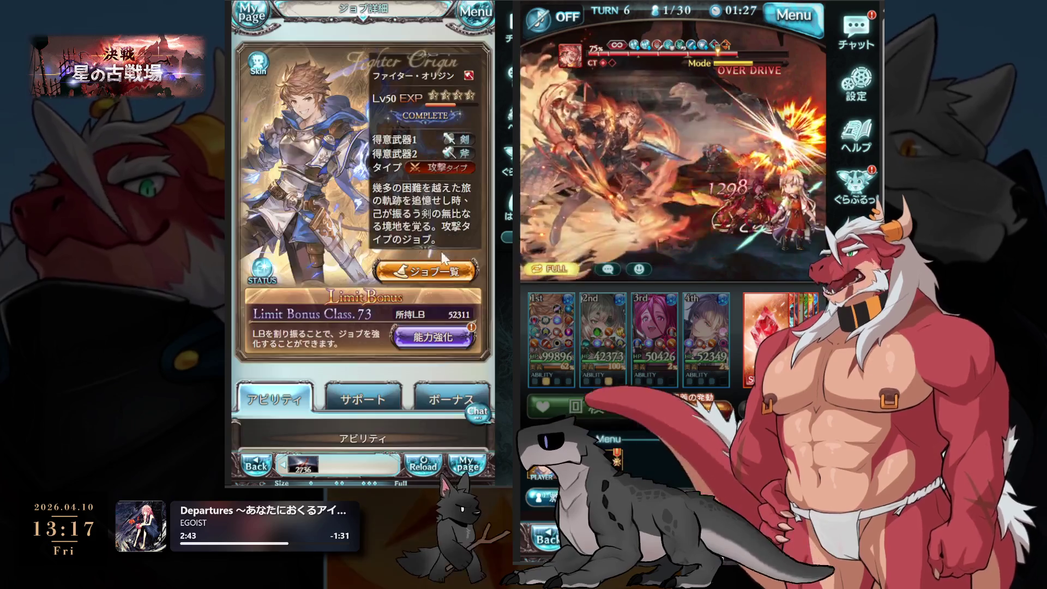
{"action": "left_click", "coordinate": [438, 260]}
{"action": "left_click", "coordinate": [395, 76]}
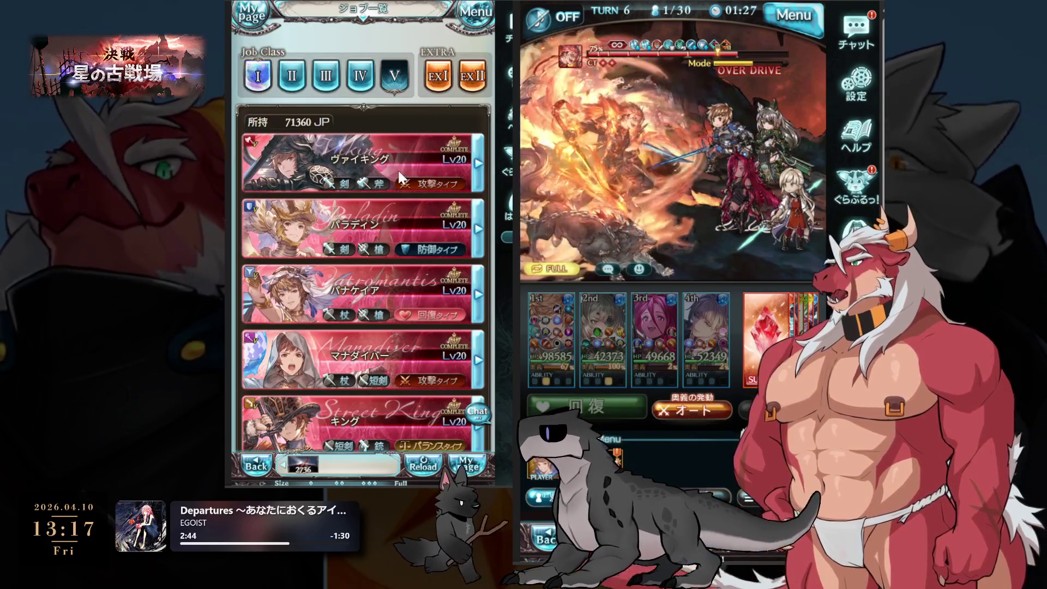
{"action": "left_click", "coordinate": [374, 348]}
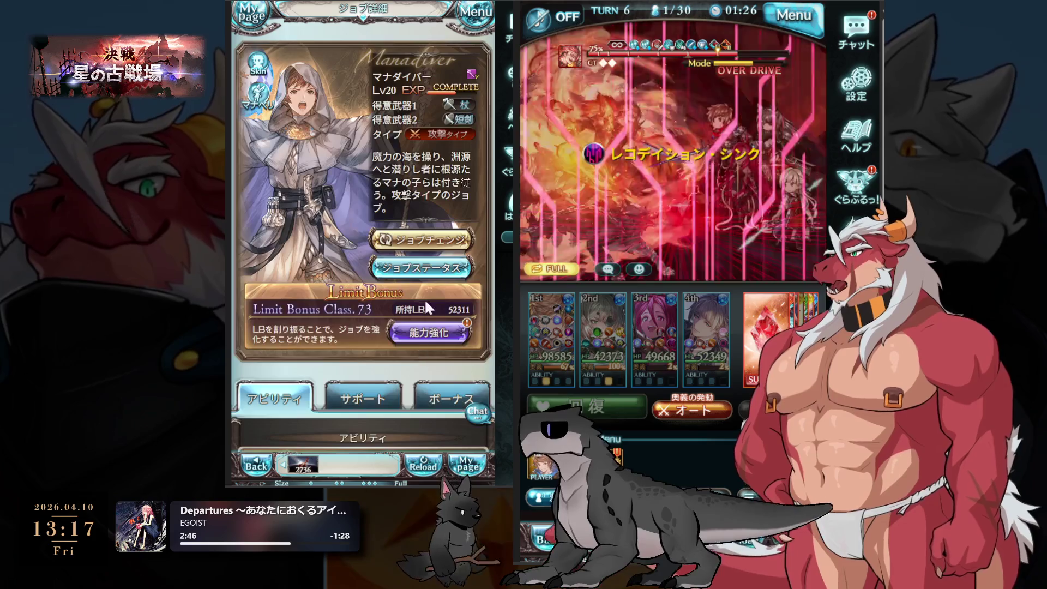
{"action": "left_click", "coordinate": [419, 240]}
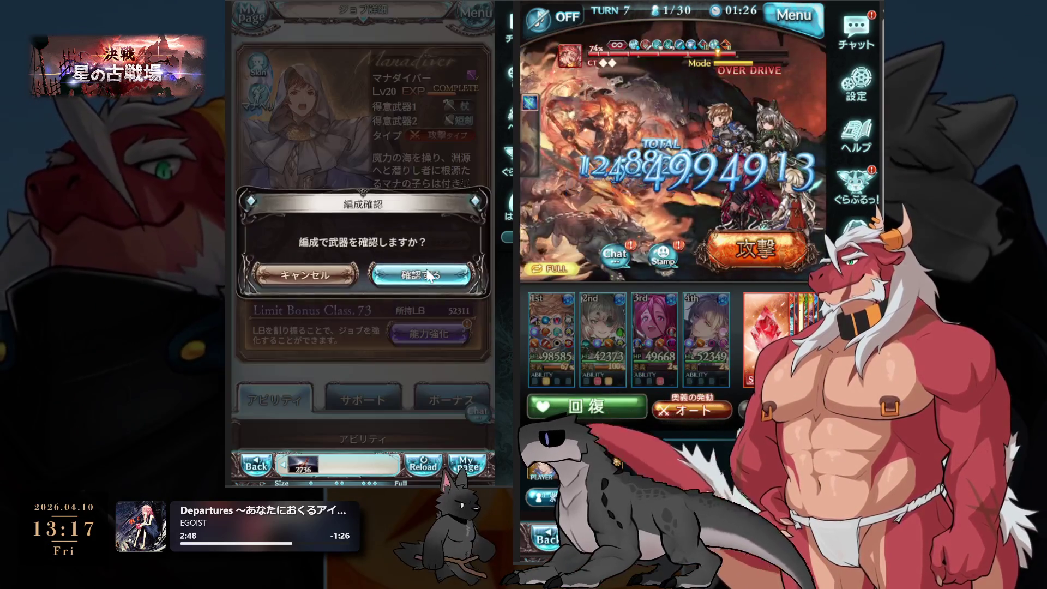
{"action": "left_click", "coordinate": [430, 267]}
Equip the 永遠拒絶の杖 staff as the party's main weapon.
{"action": "left_click", "coordinate": [414, 293]}
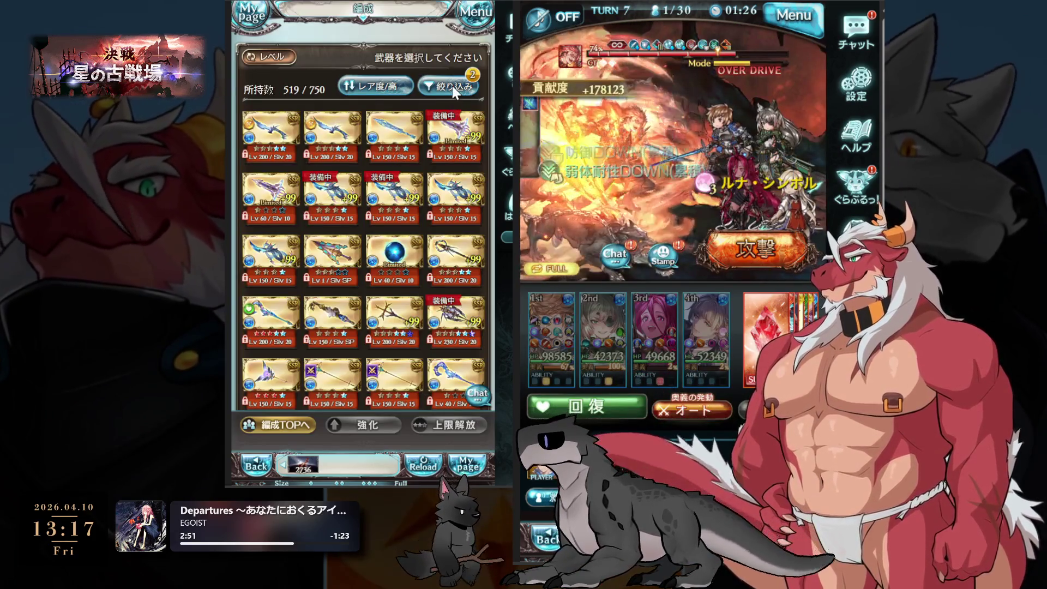
{"action": "scroll", "coordinate": [452, 164], "scroll_direction": "down", "scroll_amount": 3}
{"action": "left_click", "coordinate": [461, 238]}
{"action": "left_click", "coordinate": [434, 326]}
Equip two Leviathan Gaze Mare weapons into grid slots, bringing total attack to 35557.
{"action": "scroll", "coordinate": [420, 256], "scroll_direction": "down", "scroll_amount": 5}
{"action": "left_click", "coordinate": [333, 250]}
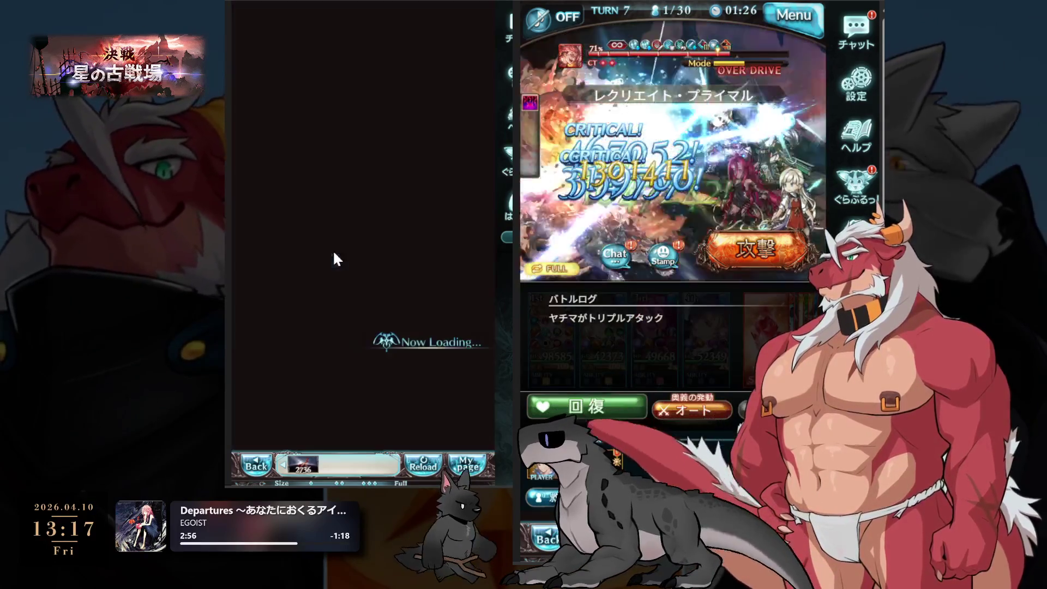
{"action": "scroll", "coordinate": [398, 295], "scroll_direction": "down", "scroll_amount": 2}
{"action": "left_click", "coordinate": [397, 295]}
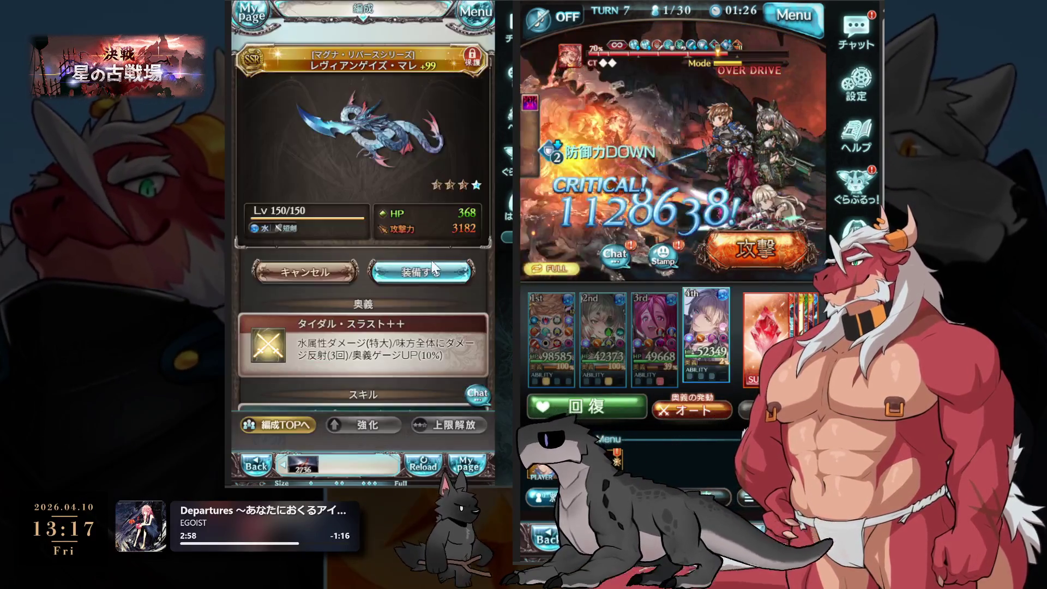
{"action": "left_click", "coordinate": [427, 271]}
{"action": "left_click", "coordinate": [368, 346]}
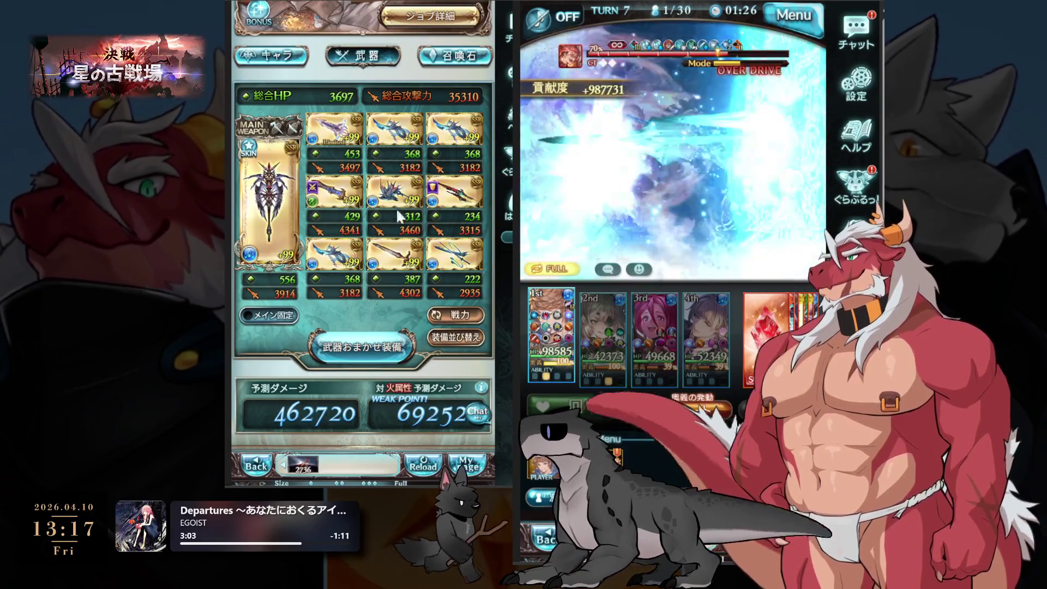
{"action": "left_click", "coordinate": [444, 259]}
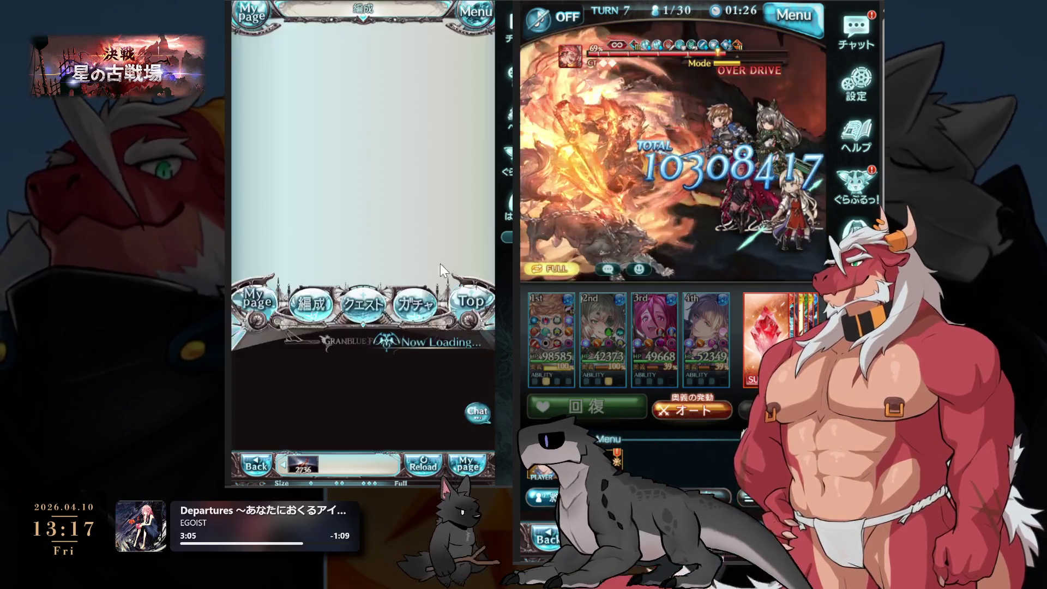
{"action": "left_click", "coordinate": [378, 319]}
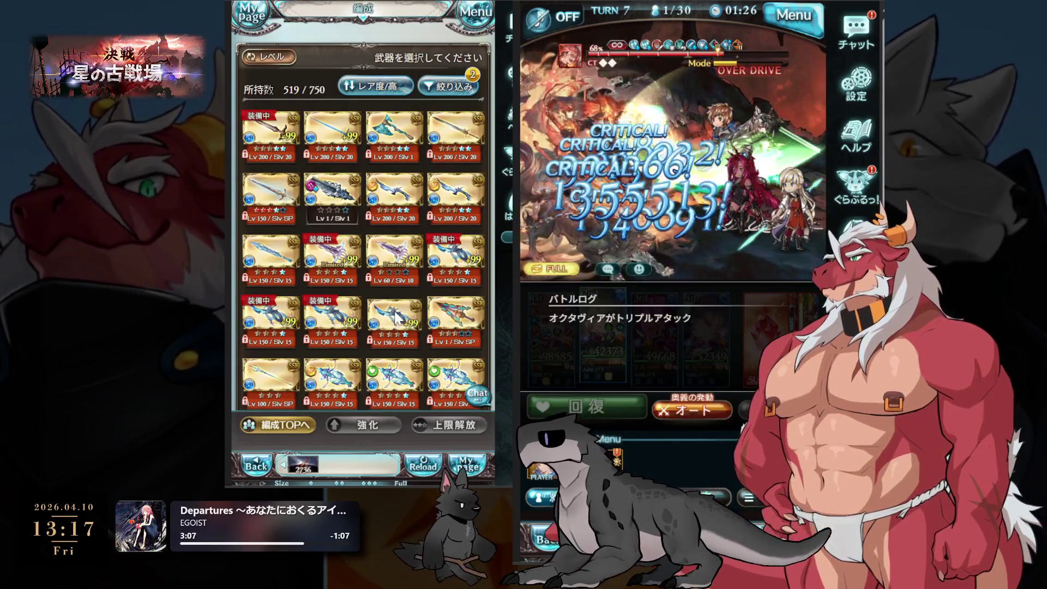
{"action": "left_click", "coordinate": [429, 269]}
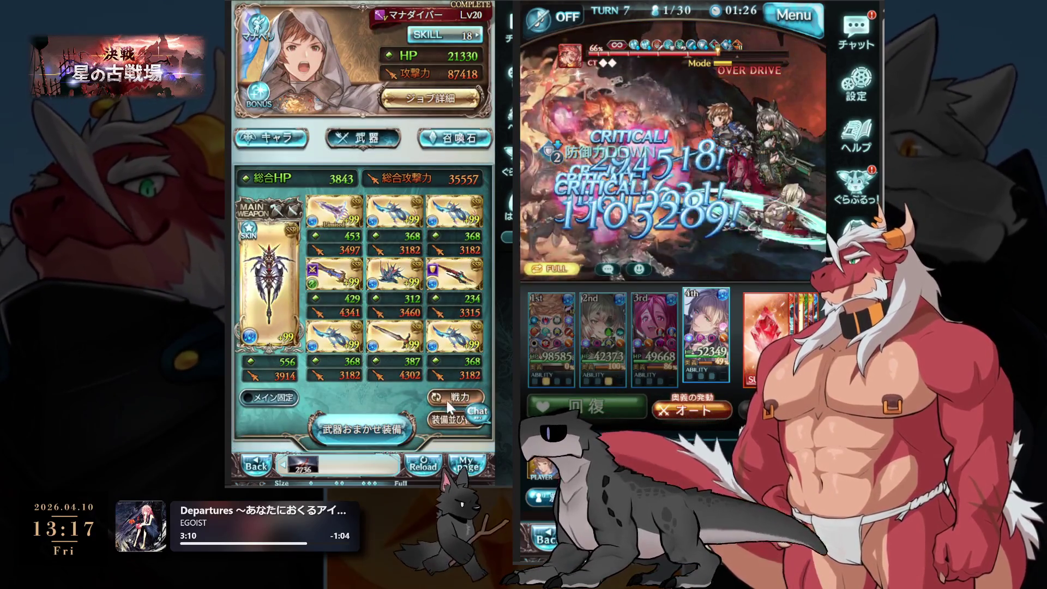
In the rearrange-equipment dialog, swap the column-1 weapons of rows 1 and 3.
{"action": "left_click", "coordinate": [444, 418]}
{"action": "left_click", "coordinate": [343, 265]}
{"action": "left_click", "coordinate": [449, 287]}
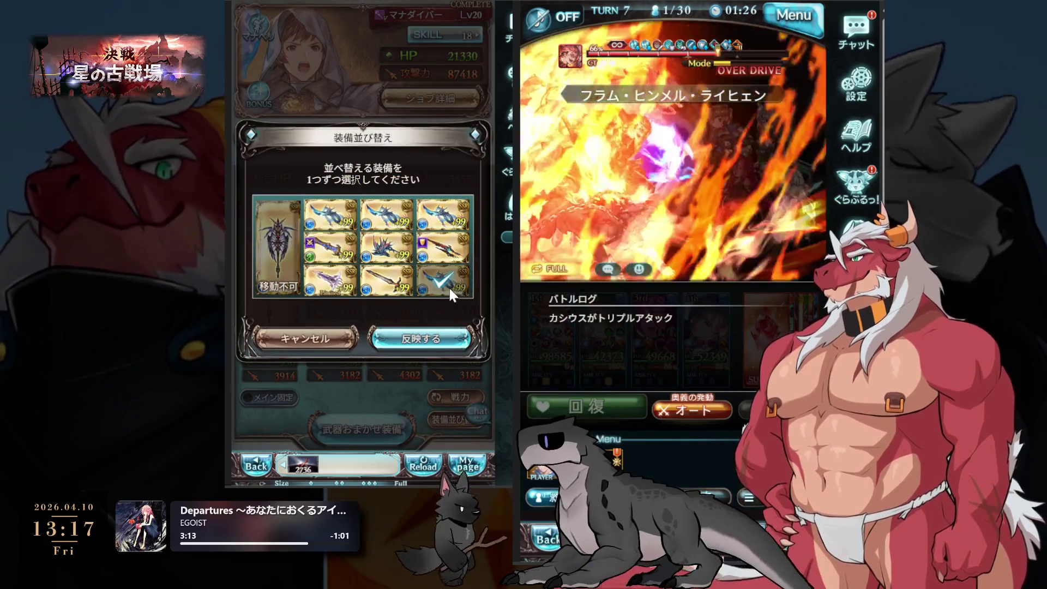
Swap the positions of the two row-2 weapons in the grid.
{"action": "left_click", "coordinate": [407, 257]}
{"action": "left_click", "coordinate": [454, 248]}
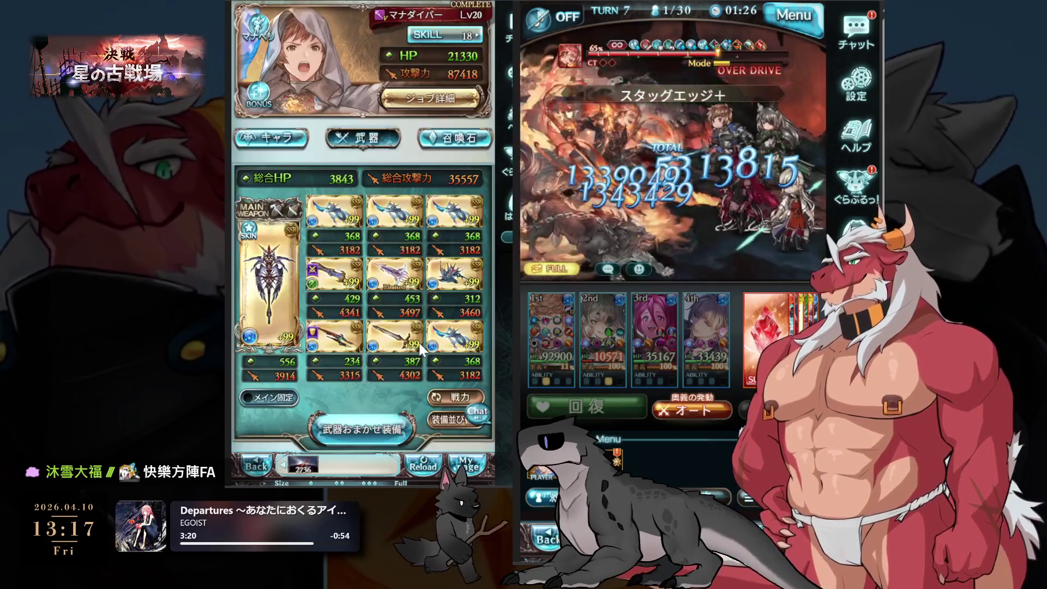
{"action": "scroll", "coordinate": [436, 327], "scroll_direction": "down", "scroll_amount": 2}
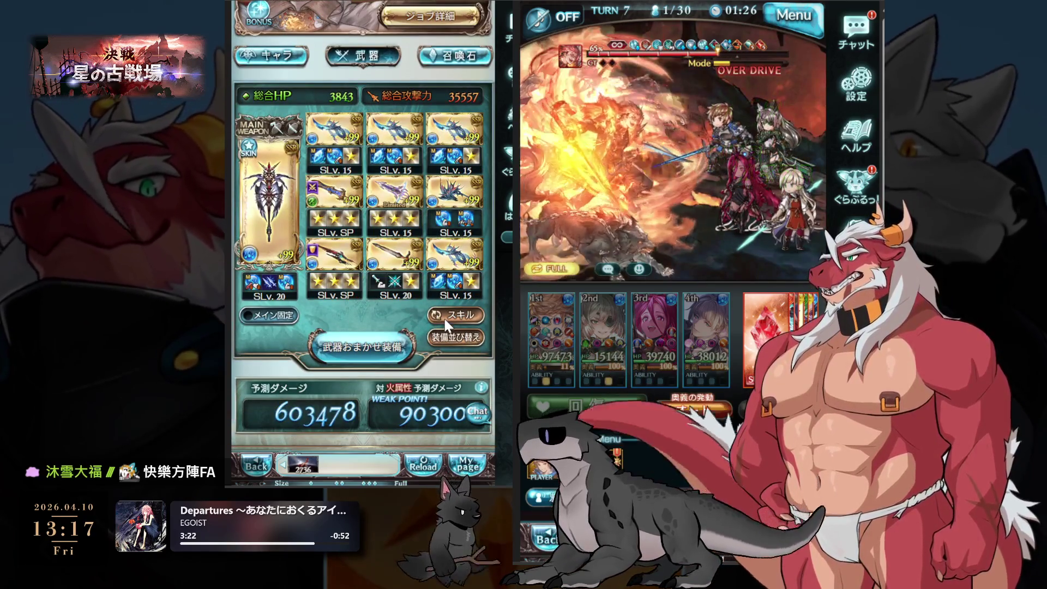
Replace the gold sword in the grid with the Lv60 weapon.
{"action": "left_click", "coordinate": [411, 264]}
{"action": "left_click", "coordinate": [418, 385]}
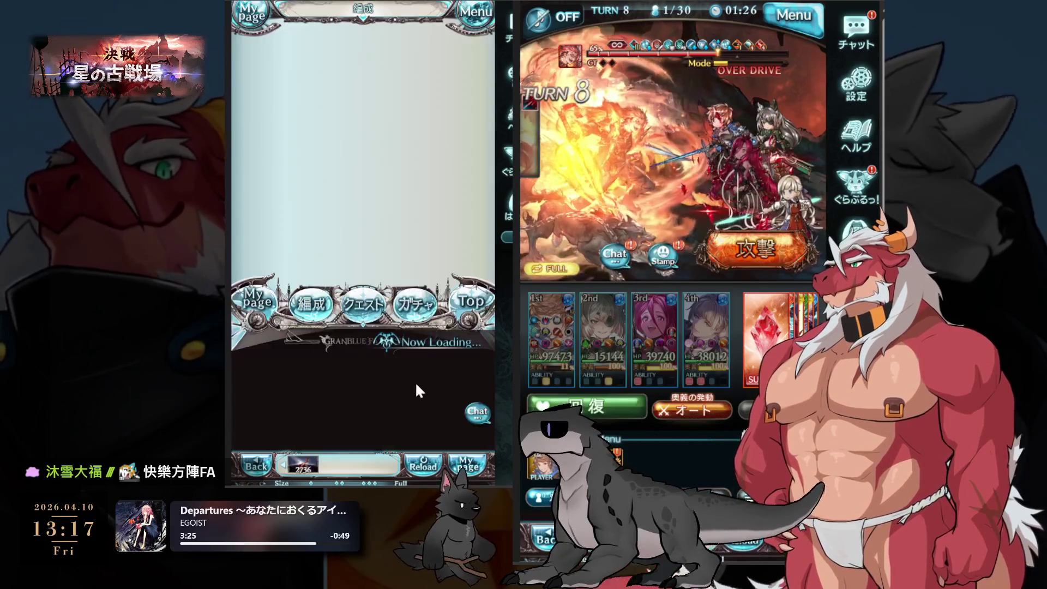
{"action": "left_click", "coordinate": [406, 265]}
{"action": "left_click", "coordinate": [427, 308]}
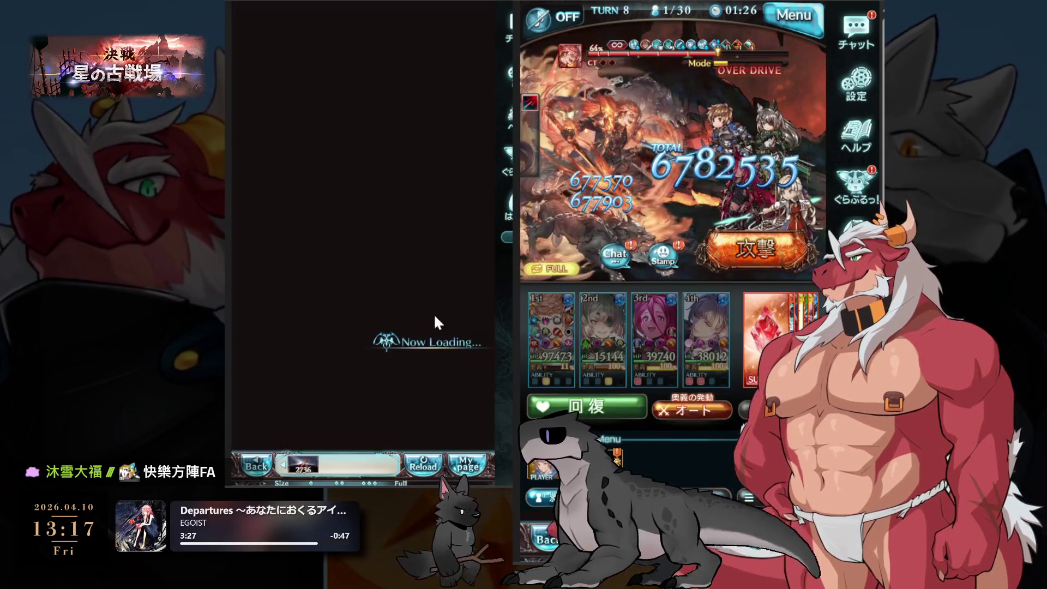
{"action": "left_click", "coordinate": [392, 346]}
Replace another grid weapon with one from page 3 of the weapon list.
{"action": "scroll", "coordinate": [459, 290], "scroll_direction": "down", "scroll_amount": 3}
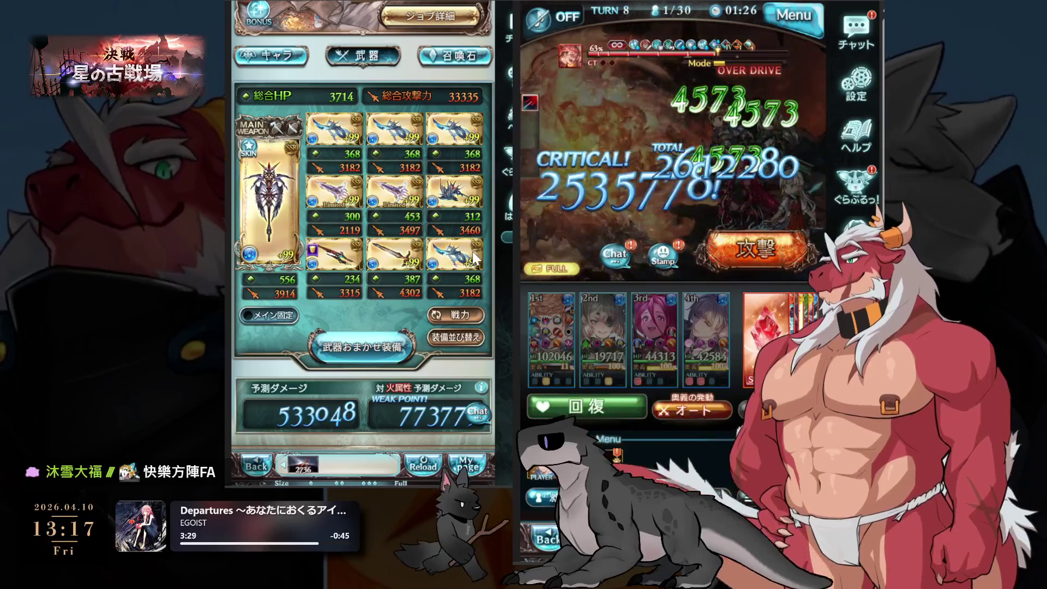
{"action": "left_click", "coordinate": [330, 263]}
{"action": "left_click", "coordinate": [421, 350]}
{"action": "scroll", "coordinate": [413, 266], "scroll_direction": "down", "scroll_amount": 1}
{"action": "left_click", "coordinate": [384, 385]}
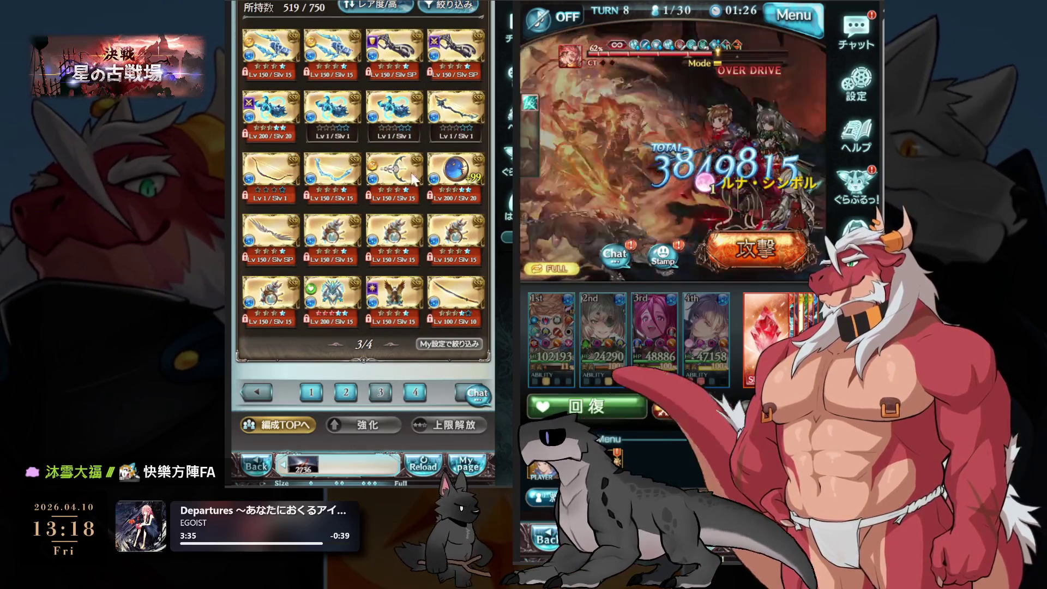
{"action": "left_click", "coordinate": [450, 54]}
{"action": "left_click", "coordinate": [421, 355]}
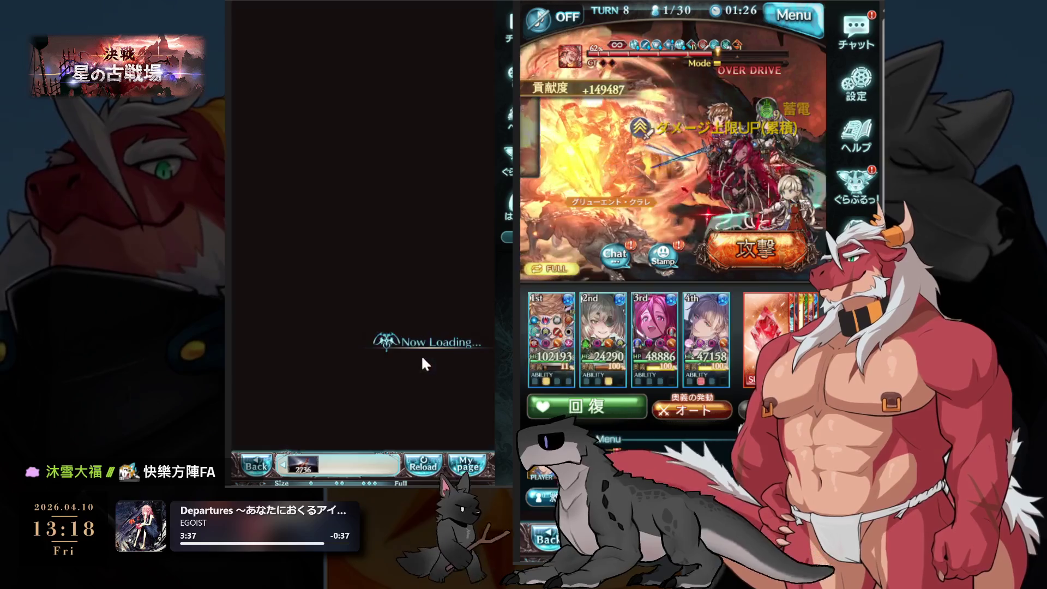
{"action": "left_click", "coordinate": [403, 346]}
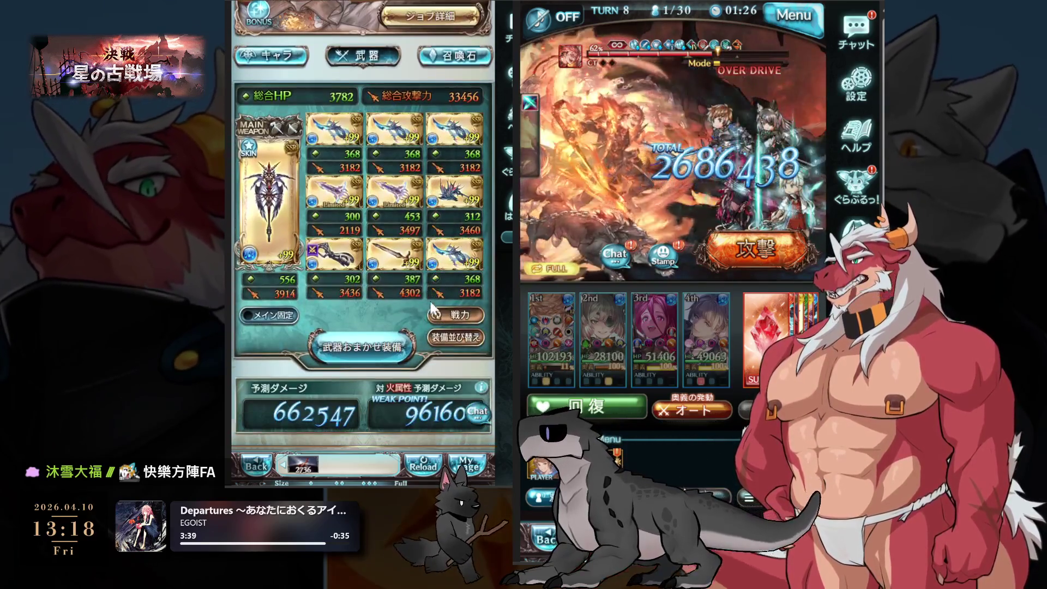
Begin replacing the bottom-right Leviathan Gaze Mare and bring up the weapon filter.
{"action": "left_click", "coordinate": [459, 264]}
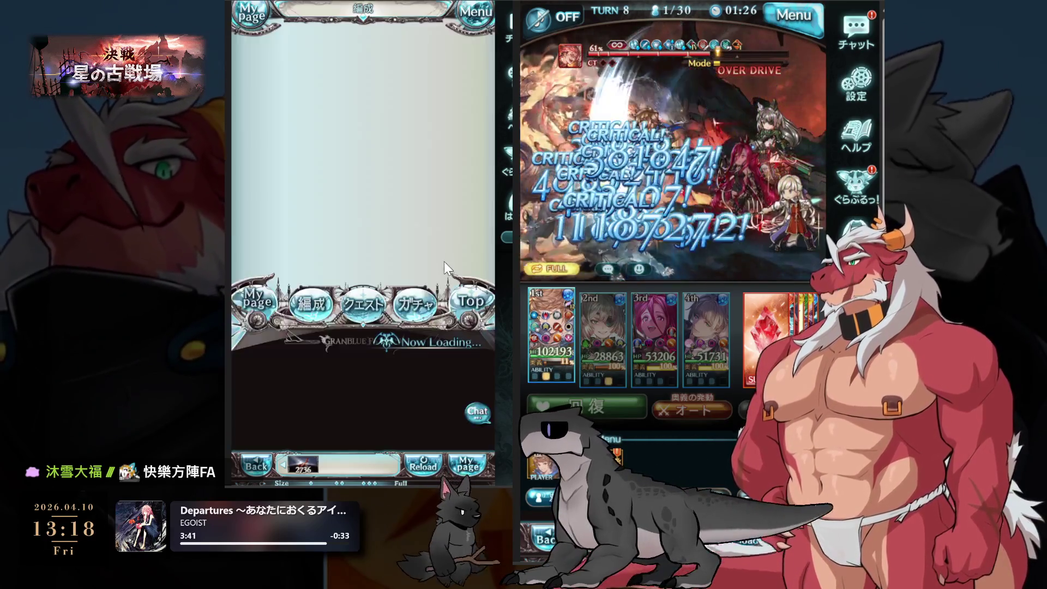
{"action": "left_click", "coordinate": [425, 285]}
{"action": "left_click", "coordinate": [442, 82]}
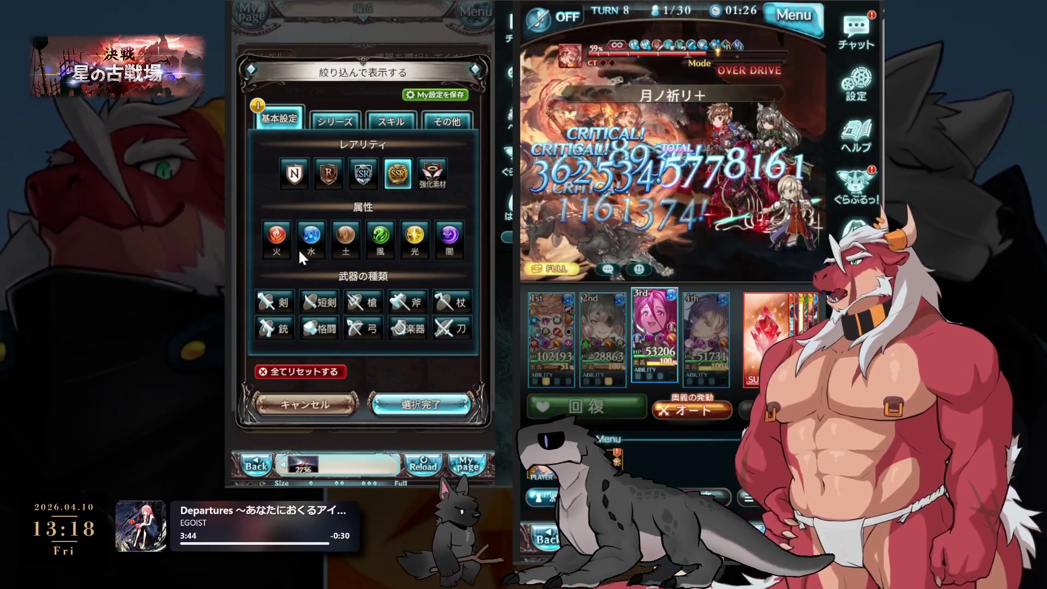
Swap the bottom-right Leviathan Gaze Mare for a weapon from page 2 of the filtered list.
{"action": "left_click", "coordinate": [415, 404]}
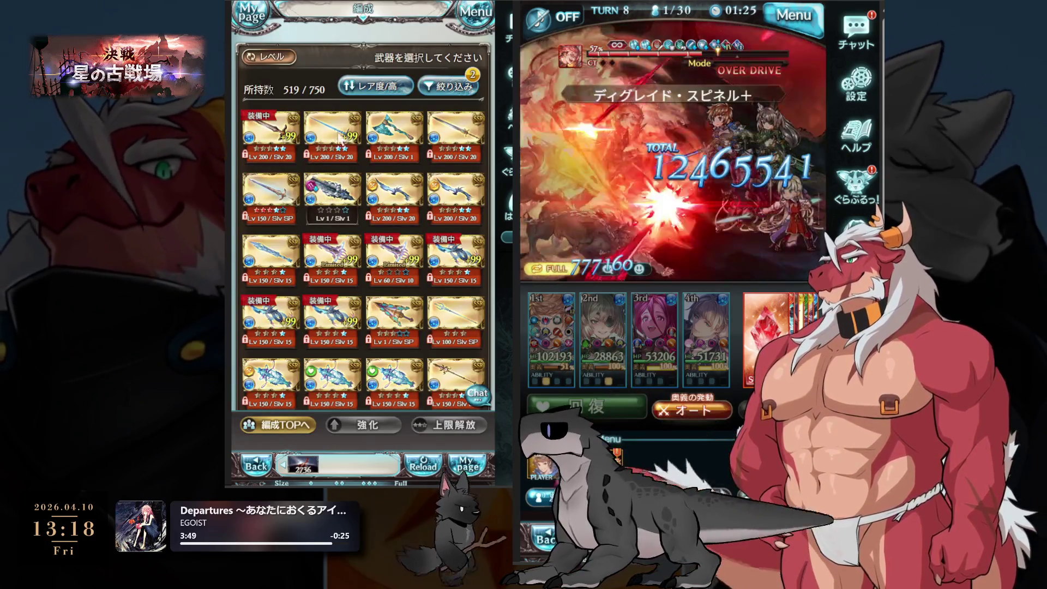
{"action": "scroll", "coordinate": [450, 142], "scroll_direction": "down", "scroll_amount": 3}
{"action": "left_click", "coordinate": [353, 391]}
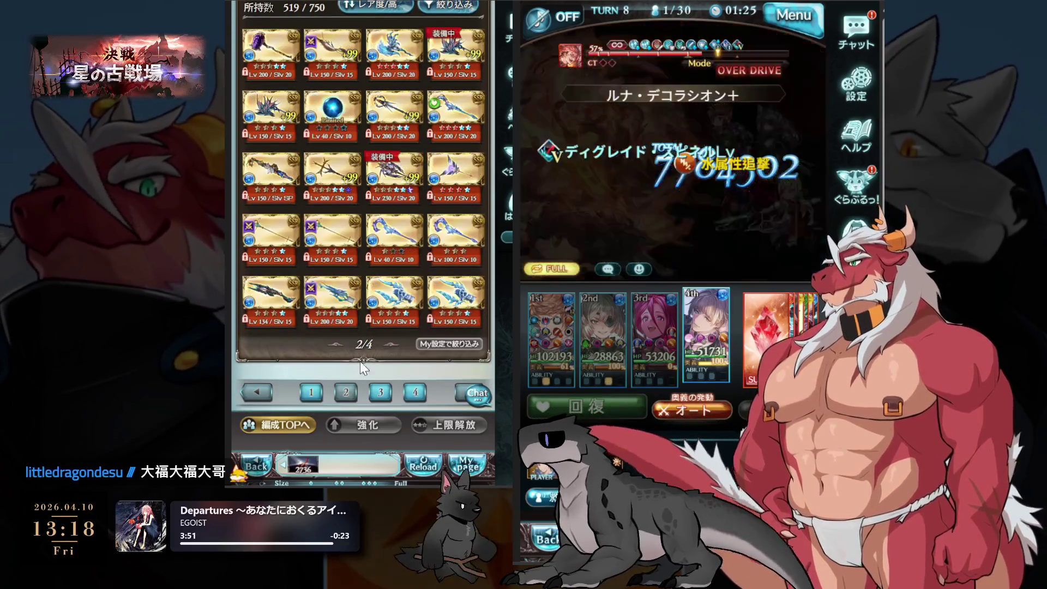
{"action": "left_click", "coordinate": [406, 158]}
{"action": "scroll", "coordinate": [403, 332], "scroll_direction": "down", "scroll_amount": 3}
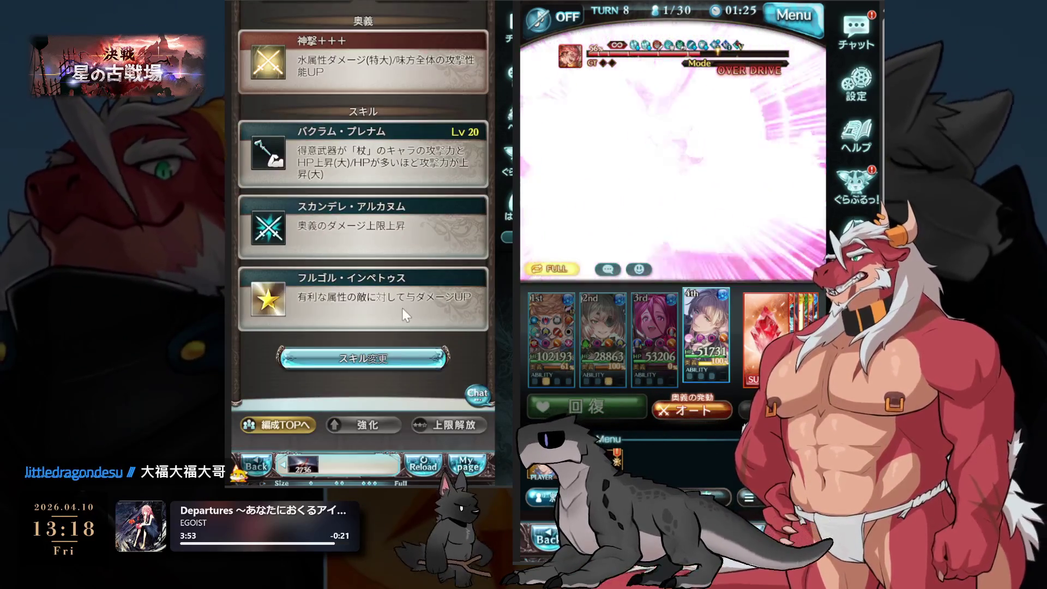
{"action": "scroll", "coordinate": [338, 294], "scroll_direction": "up", "scroll_amount": 5}
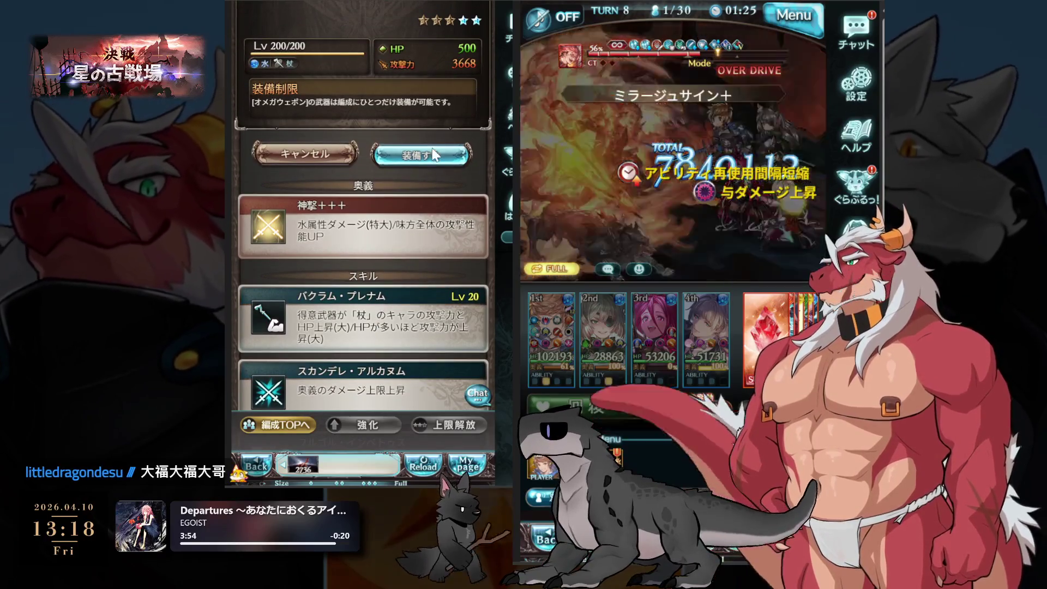
{"action": "left_click", "coordinate": [423, 130]}
{"action": "left_click", "coordinate": [417, 337]}
{"action": "left_click", "coordinate": [398, 349]}
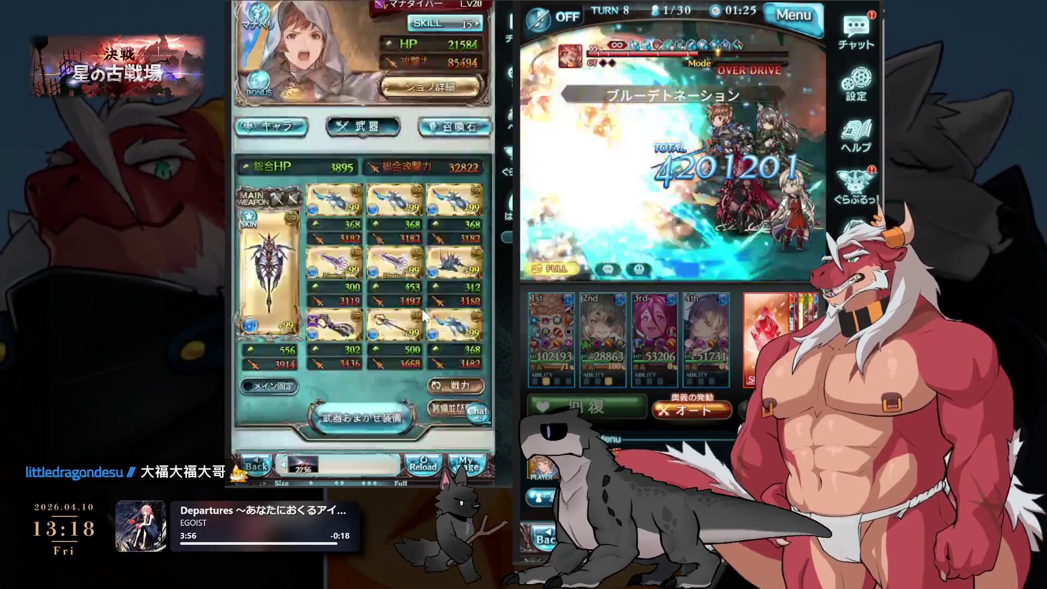
Equip the 献誠・煌神杖 staff via an element filter and display weapon skill levels.
{"action": "left_click", "coordinate": [462, 265]}
{"action": "left_click", "coordinate": [444, 276]}
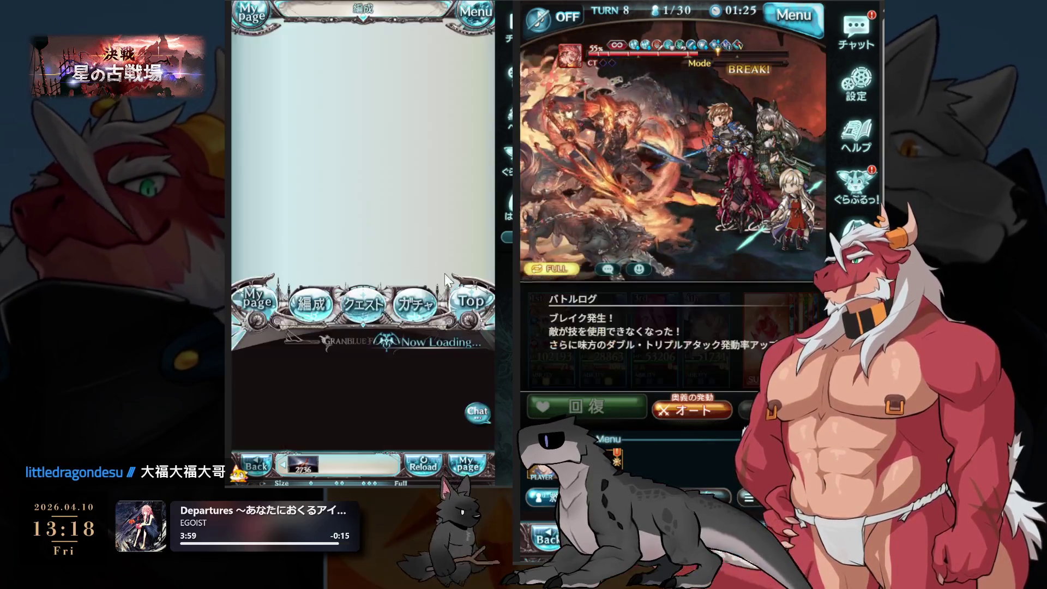
{"action": "left_click", "coordinate": [459, 96]}
{"action": "left_click", "coordinate": [345, 239]}
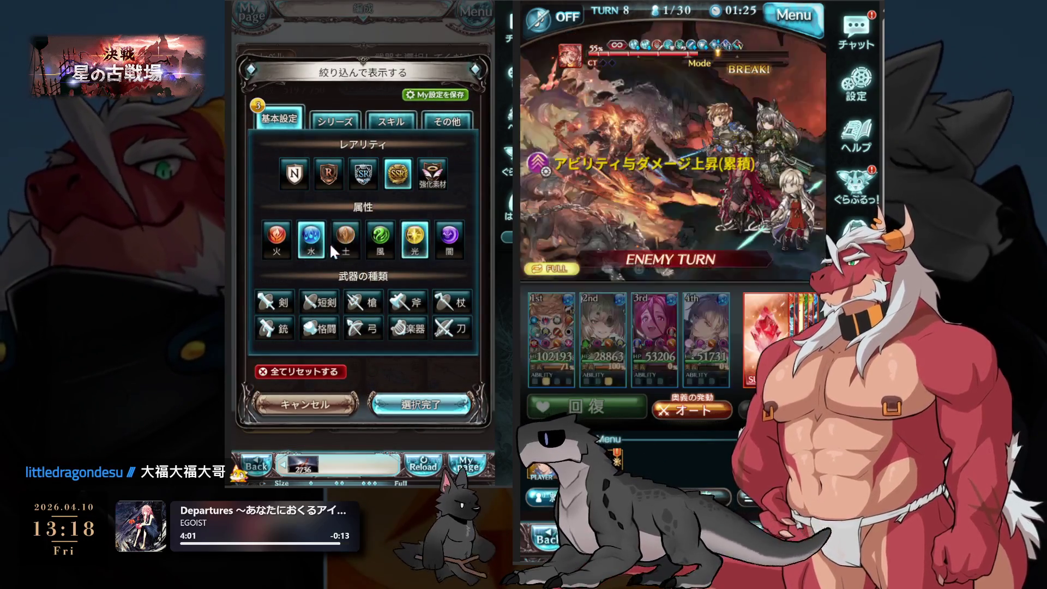
{"action": "left_click", "coordinate": [420, 404]}
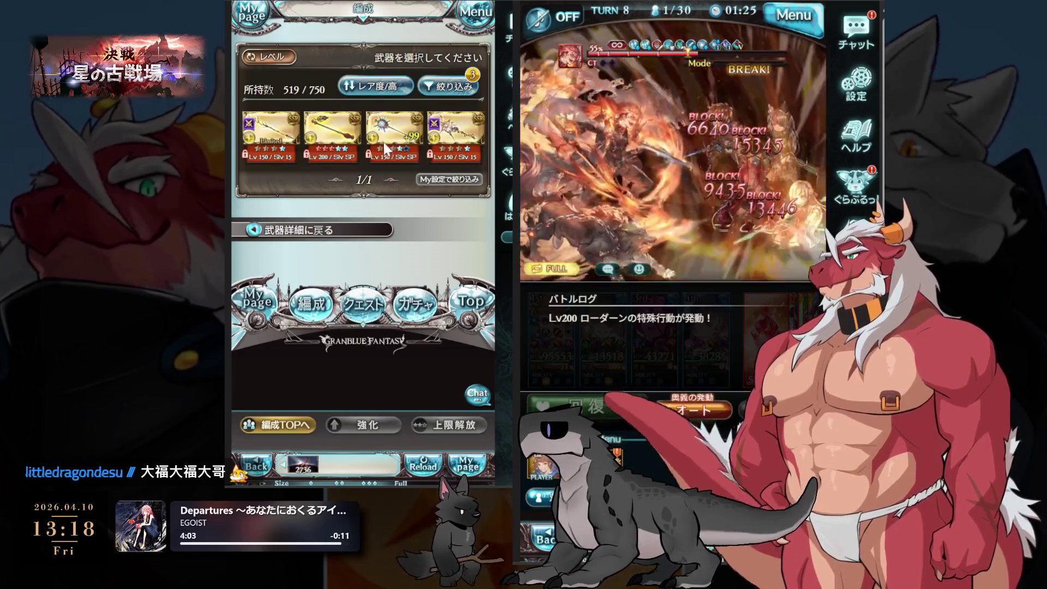
{"action": "left_click", "coordinate": [393, 130]}
{"action": "left_click", "coordinate": [425, 312]}
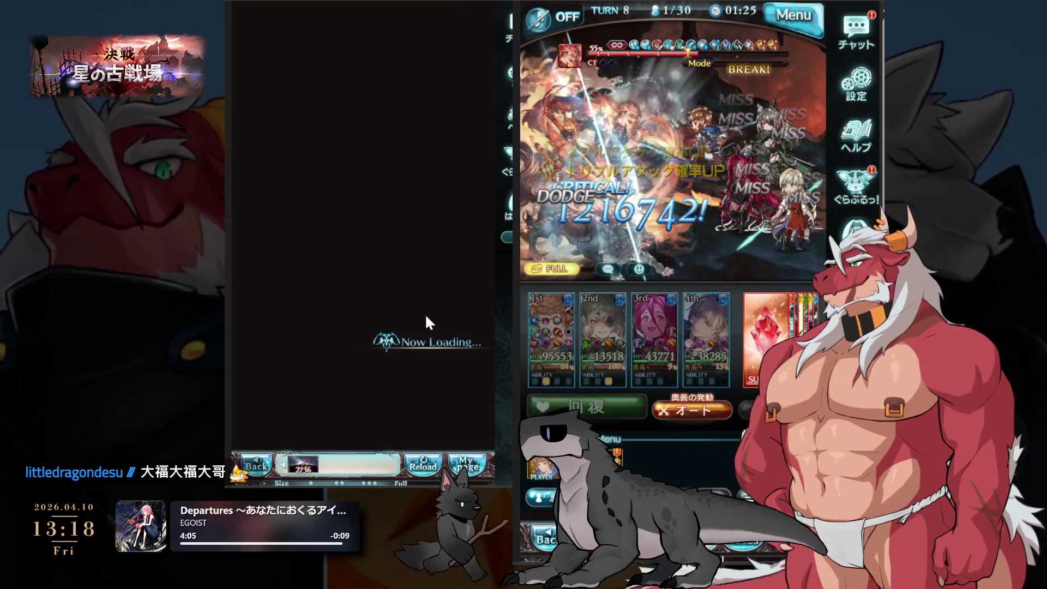
{"action": "left_click", "coordinate": [443, 318]}
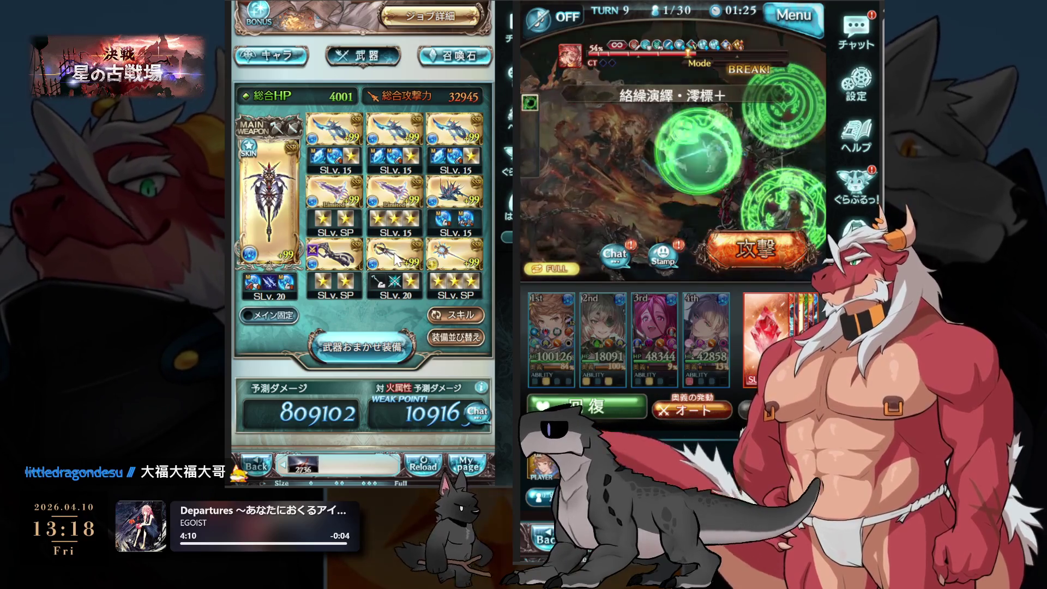
Equip the fire オメガロッド from the staff-filtered list, replacing the water Omega weapon.
{"action": "left_click", "coordinate": [404, 266]}
{"action": "left_click", "coordinate": [440, 260]}
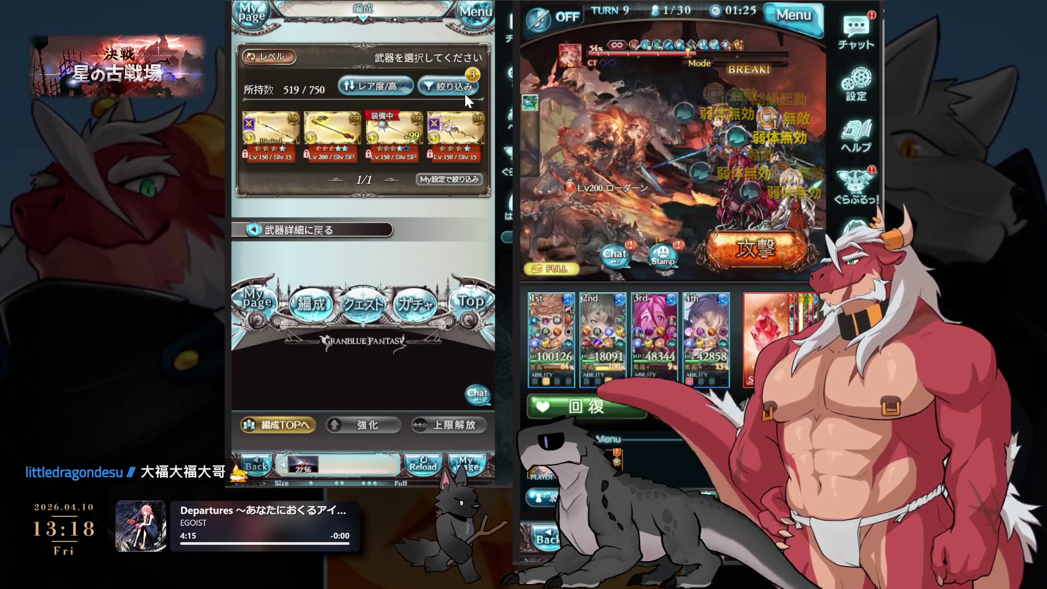
{"action": "left_click", "coordinate": [465, 90]}
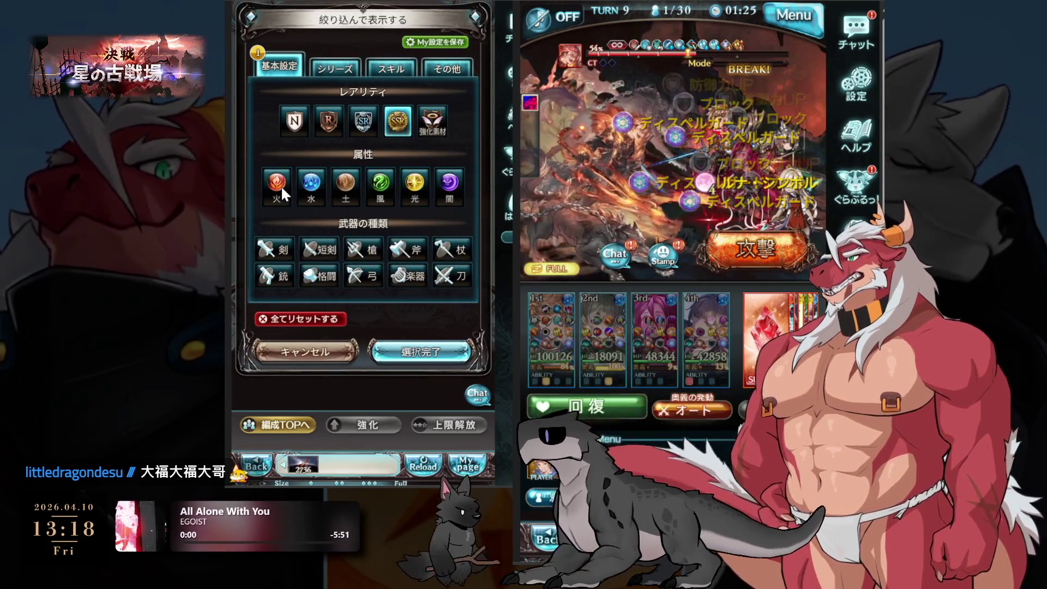
{"action": "left_click", "coordinate": [441, 248]}
{"action": "left_click", "coordinate": [419, 352]}
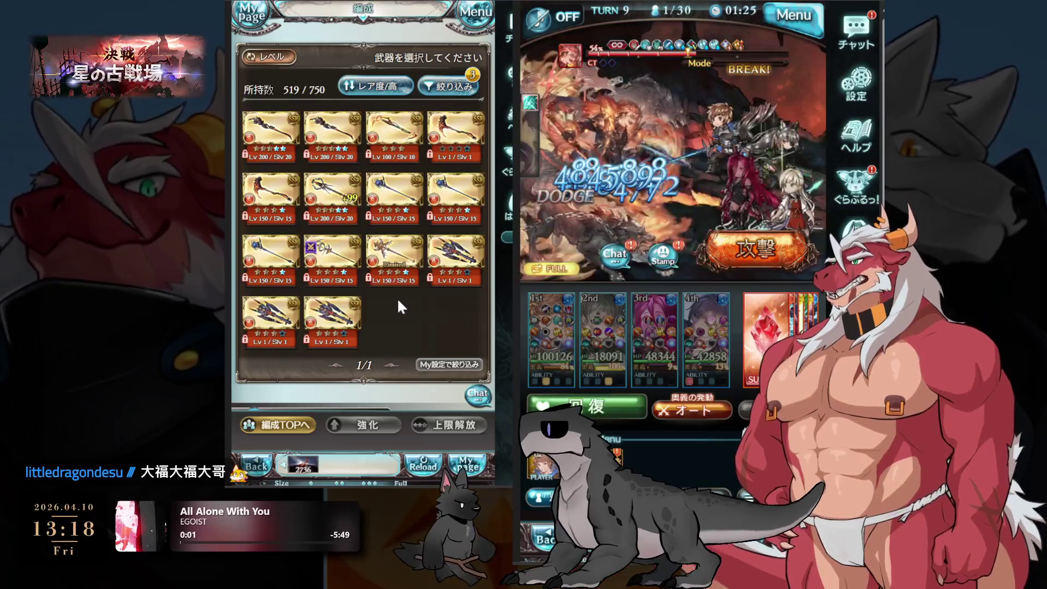
{"action": "left_click", "coordinate": [331, 194]}
{"action": "scroll", "coordinate": [426, 234], "scroll_direction": "down", "scroll_amount": 5}
{"action": "scroll", "coordinate": [429, 246], "scroll_direction": "down", "scroll_amount": 2}
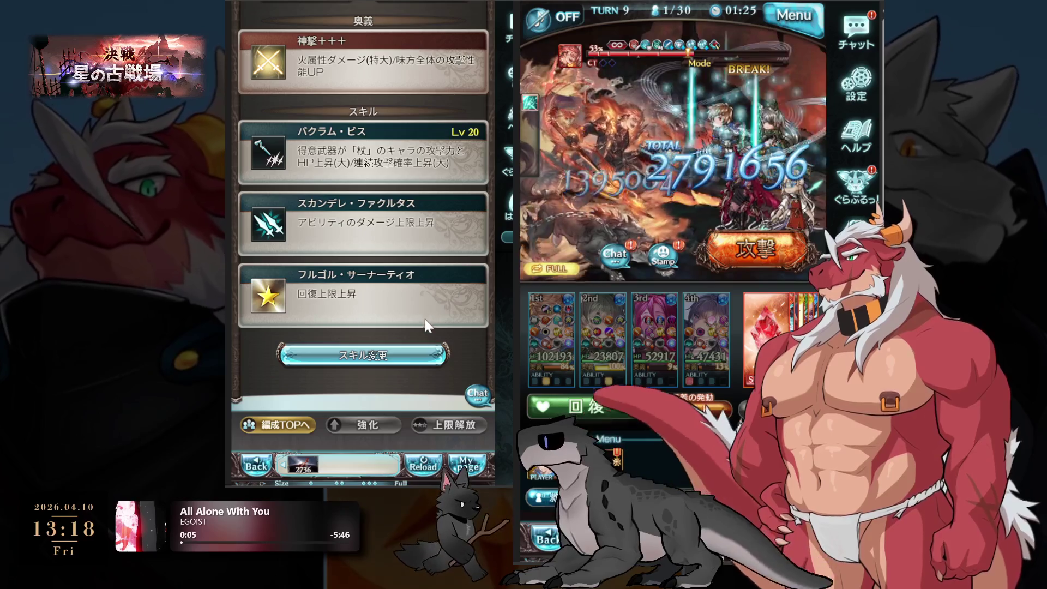
{"action": "scroll", "coordinate": [356, 308], "scroll_direction": "up", "scroll_amount": 3}
{"action": "left_click", "coordinate": [437, 66]}
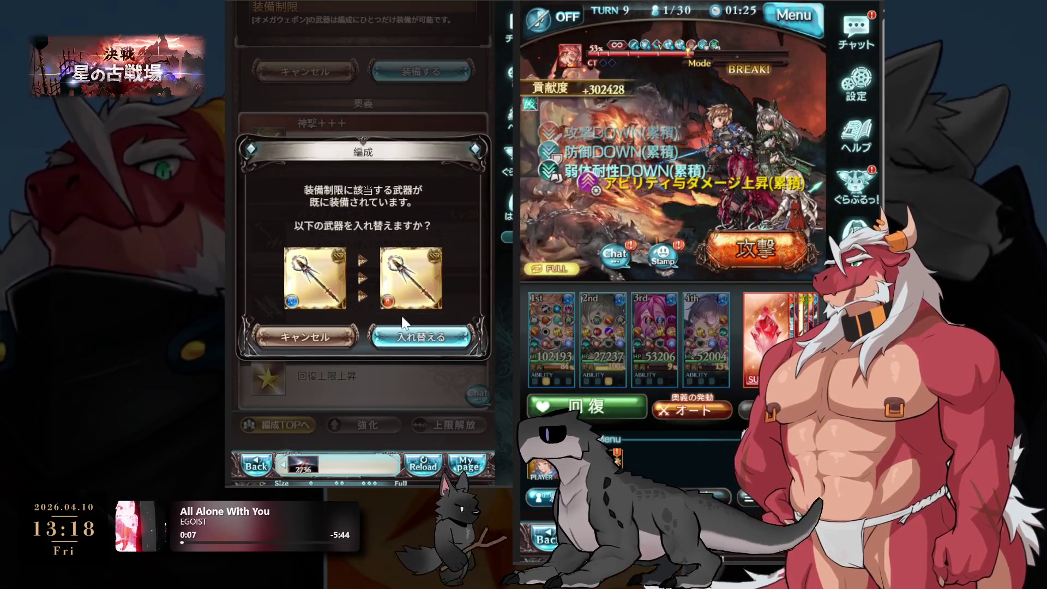
{"action": "left_click", "coordinate": [446, 341]}
{"action": "left_click", "coordinate": [382, 356]}
{"action": "scroll", "coordinate": [415, 324], "scroll_direction": "down", "scroll_amount": 1}
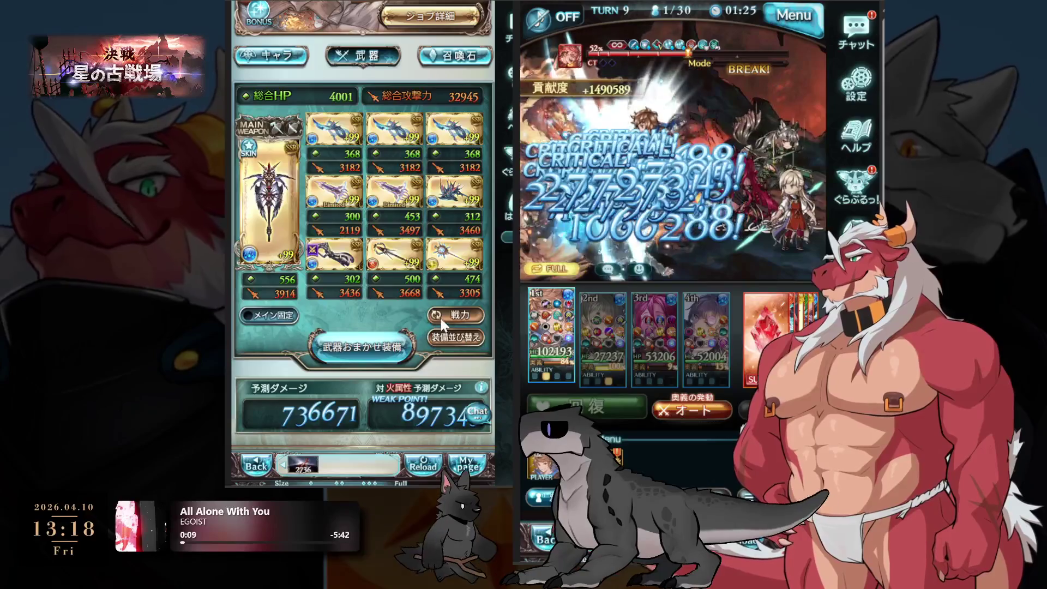
Use a key to change the Omega staff's third skill to フルゴル・インペトゥス.
{"action": "left_click", "coordinate": [417, 253]}
{"action": "scroll", "coordinate": [417, 256], "scroll_direction": "down", "scroll_amount": 5}
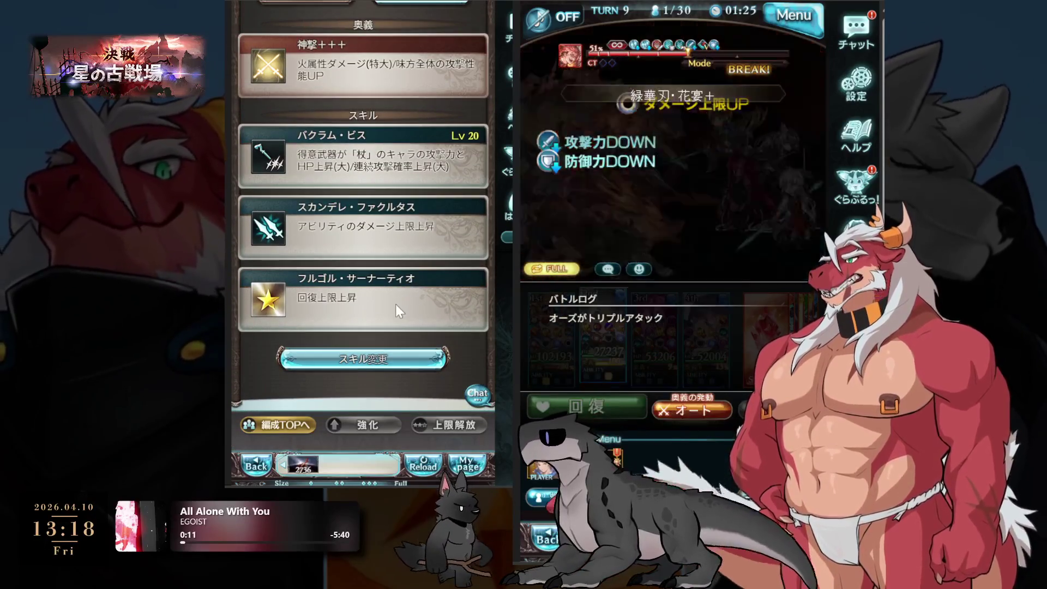
{"action": "left_click", "coordinate": [375, 357]}
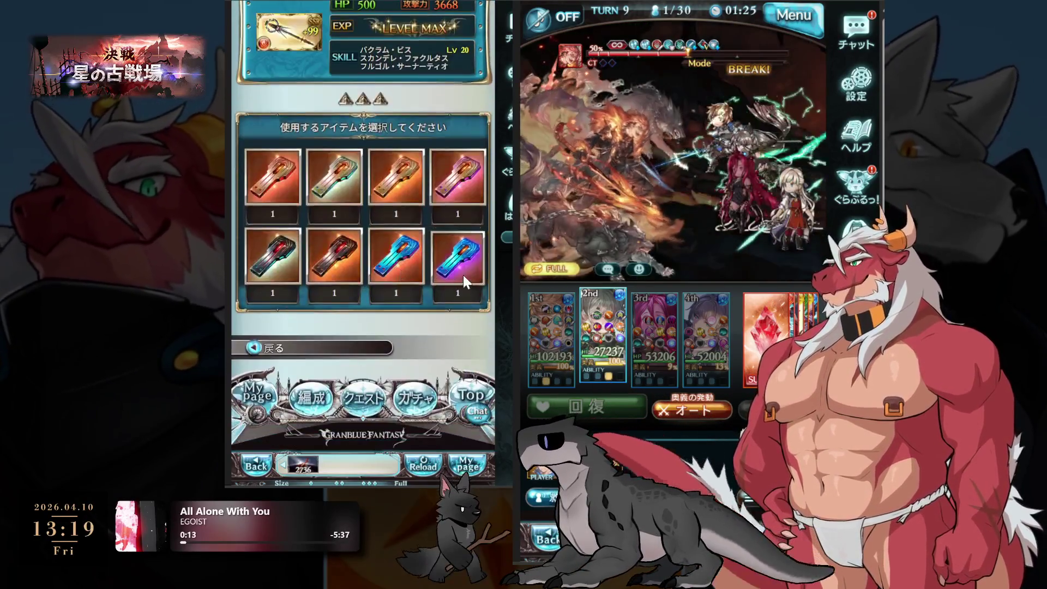
{"action": "left_click", "coordinate": [463, 275]}
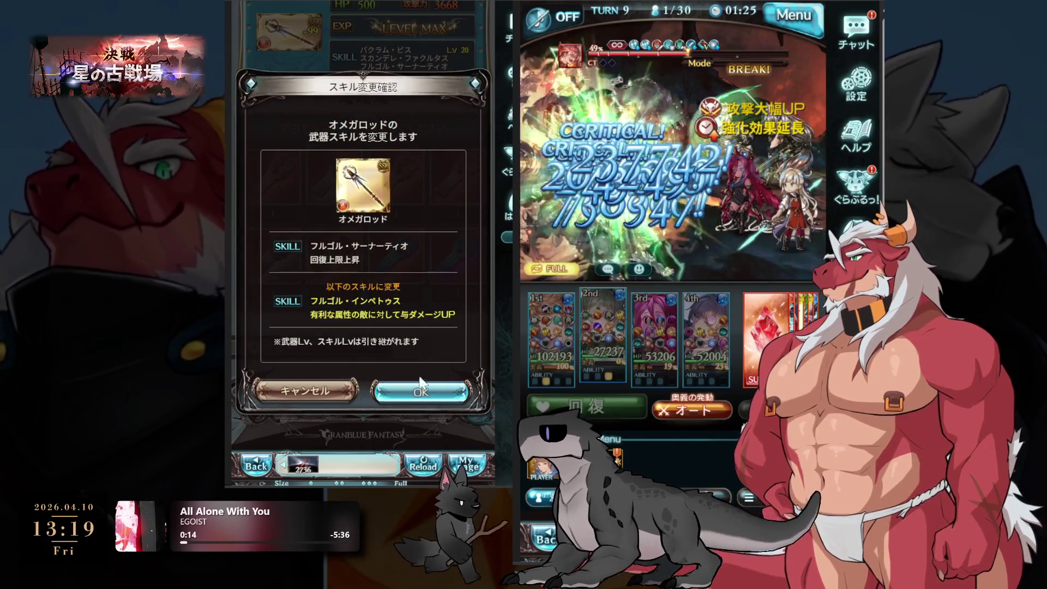
{"action": "left_click", "coordinate": [421, 392]}
{"action": "left_click", "coordinate": [420, 272]}
{"action": "left_click", "coordinate": [388, 433]}
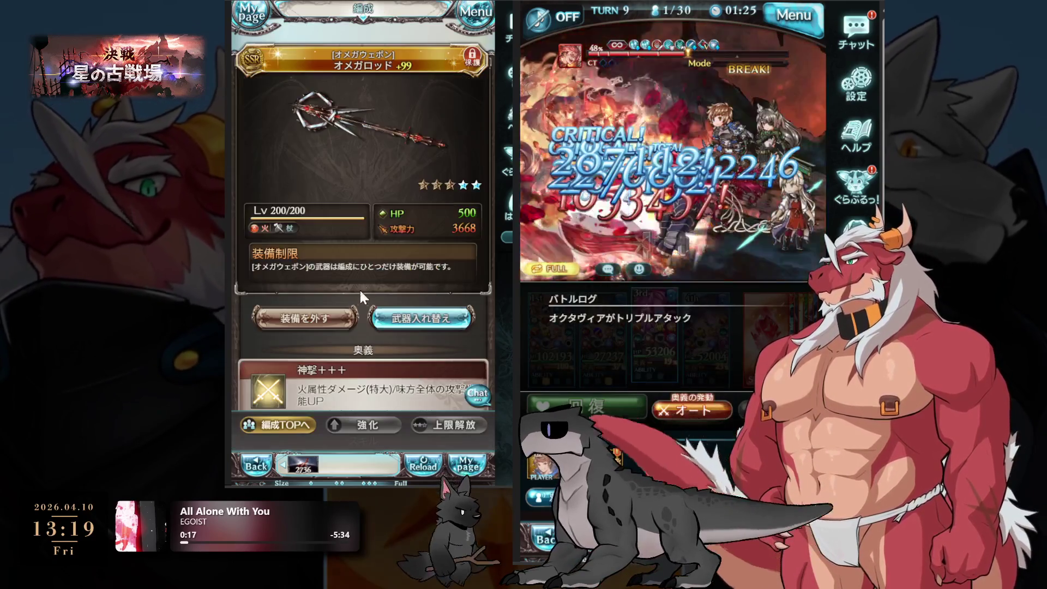
{"action": "scroll", "coordinate": [361, 281], "scroll_direction": "down", "scroll_amount": 5}
{"action": "scroll", "coordinate": [434, 195], "scroll_direction": "up", "scroll_amount": 5}
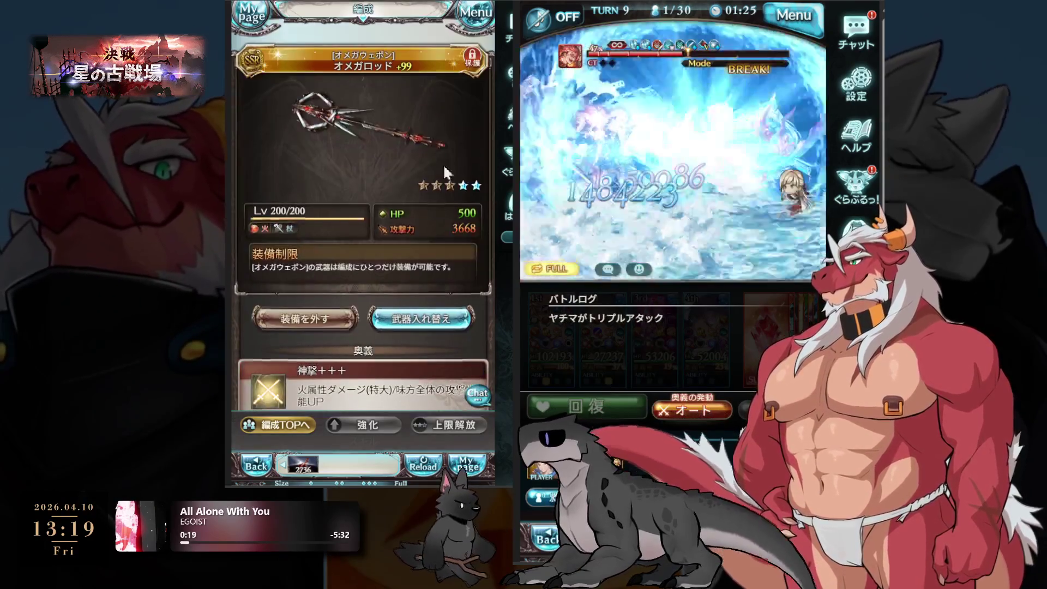
Go through the menu and shop to the treasure exchange.
{"action": "left_click", "coordinate": [476, 11]}
{"action": "left_click", "coordinate": [336, 251]}
{"action": "left_click", "coordinate": [431, 243]}
Exchange treasure for one ガフスキー【強壮】.
{"action": "left_click", "coordinate": [443, 144]}
{"action": "scroll", "coordinate": [351, 192], "scroll_direction": "down", "scroll_amount": 3}
{"action": "scroll", "coordinate": [382, 281], "scroll_direction": "down", "scroll_amount": 2}
{"action": "left_click", "coordinate": [439, 303]}
{"action": "left_click", "coordinate": [433, 358]}
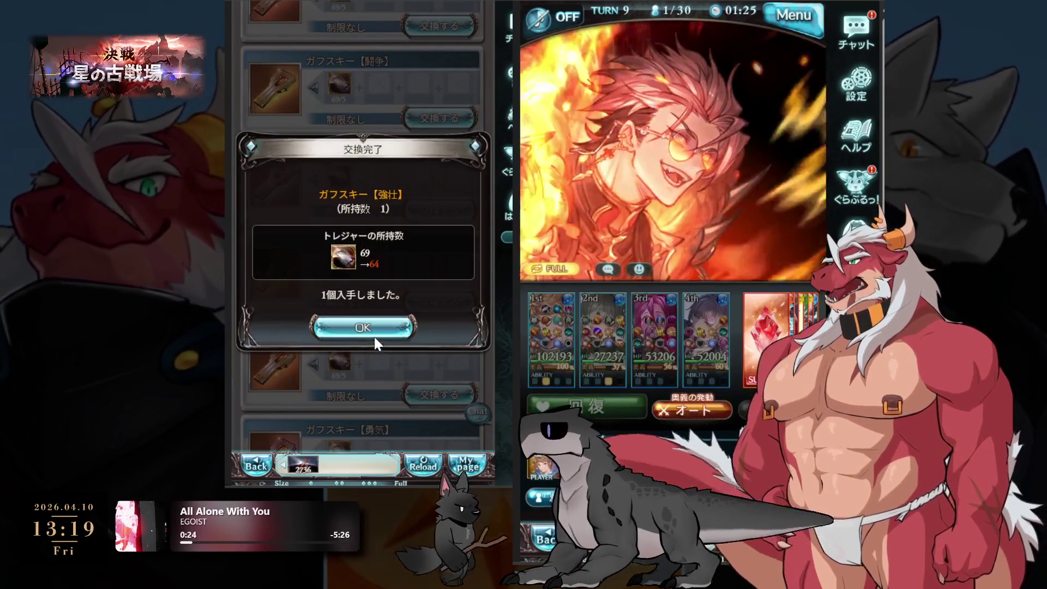
{"action": "left_click", "coordinate": [377, 328]}
Exchange treasures for one ガフスキー【α】.
{"action": "scroll", "coordinate": [380, 321], "scroll_direction": "down", "scroll_amount": 3}
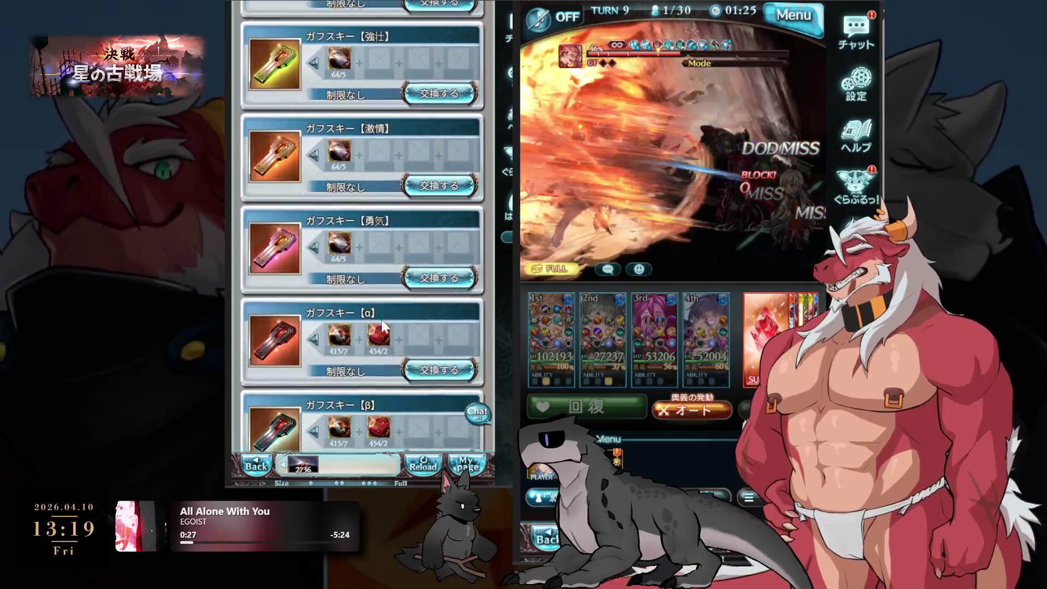
{"action": "scroll", "coordinate": [381, 318], "scroll_direction": "down", "scroll_amount": 3}
{"action": "left_click", "coordinate": [444, 153]}
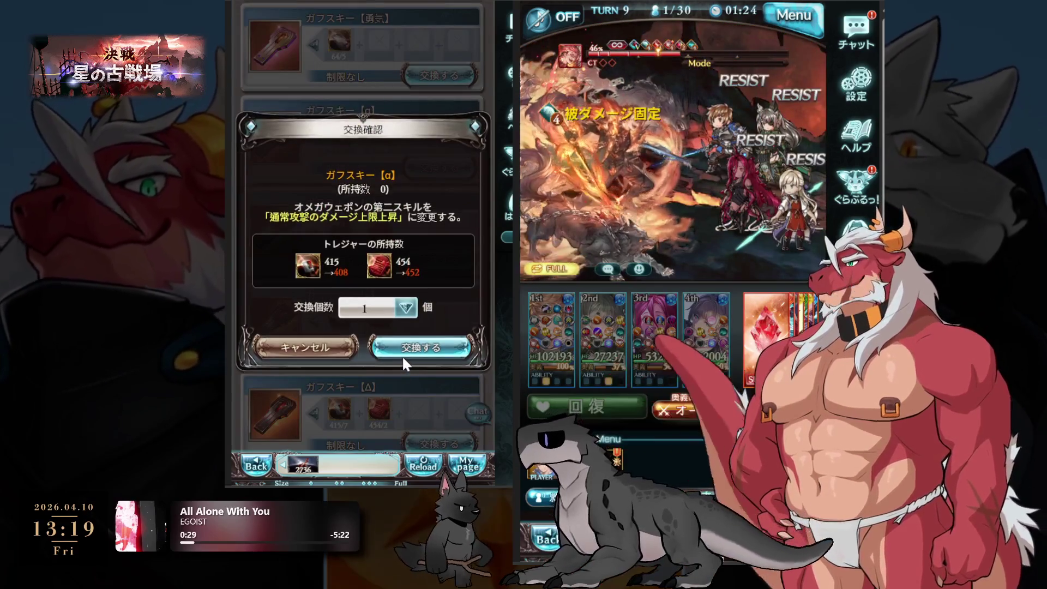
{"action": "left_click", "coordinate": [405, 354]}
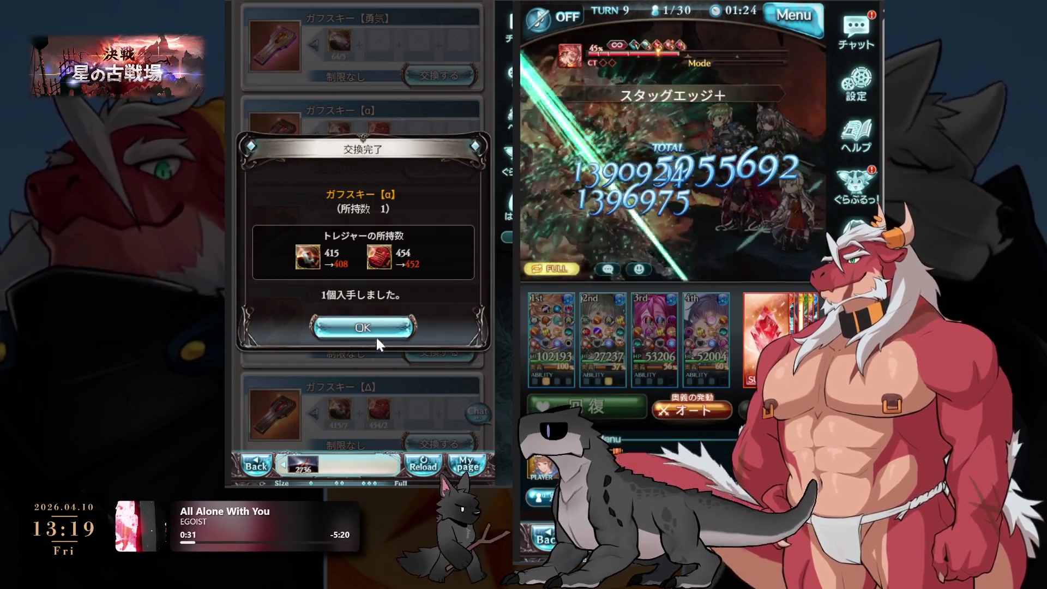
{"action": "left_click", "coordinate": [366, 330]}
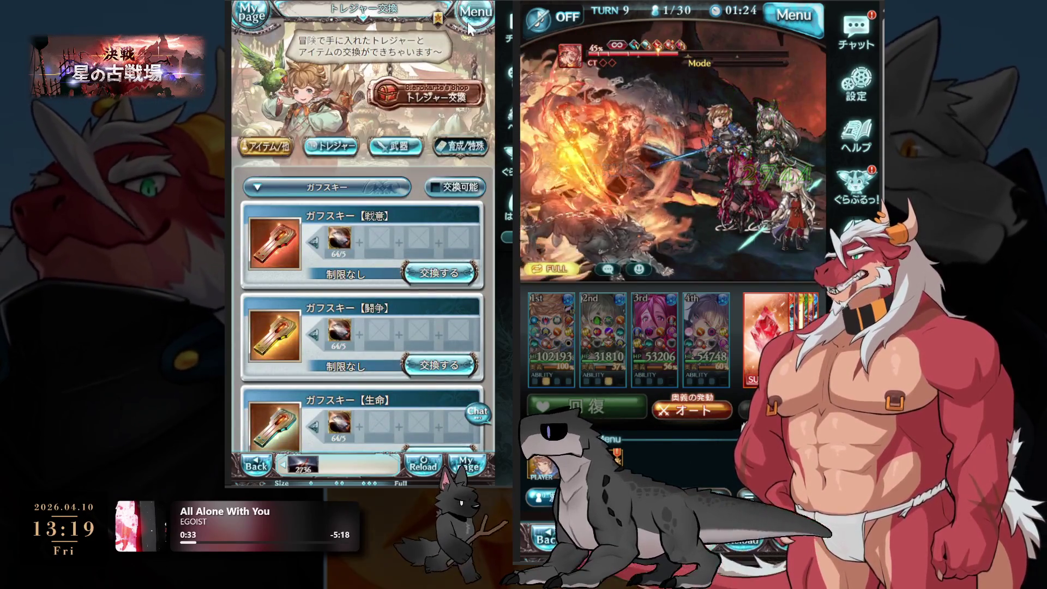
Return to the party formation's weapon grid.
{"action": "left_click", "coordinate": [470, 12]}
{"action": "left_click", "coordinate": [261, 89]}
{"action": "scroll", "coordinate": [349, 214], "scroll_direction": "down", "scroll_amount": 5}
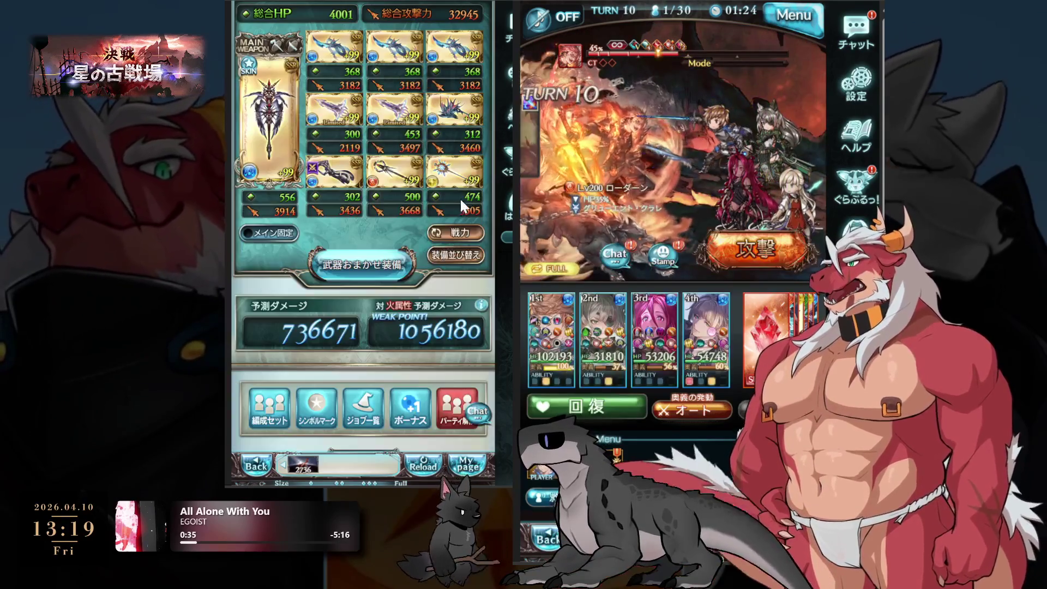
Change the Omega staff's first skill from バクラム・ビス to バクラム・プレナム, skipping バクラム・ウィス.
{"action": "left_click", "coordinate": [399, 174]}
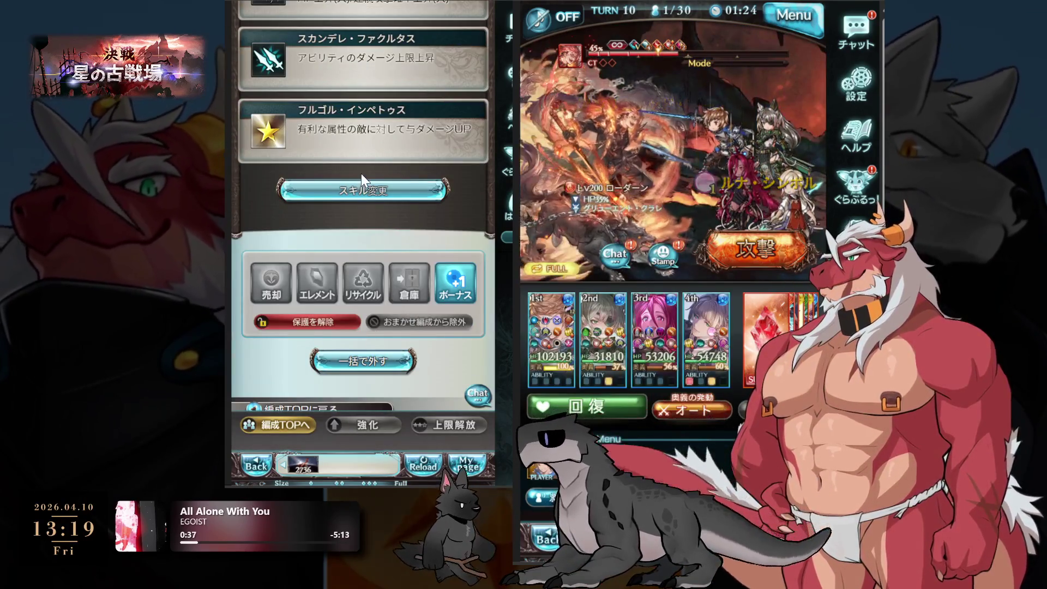
{"action": "left_click", "coordinate": [361, 185]}
{"action": "left_click", "coordinate": [339, 326]}
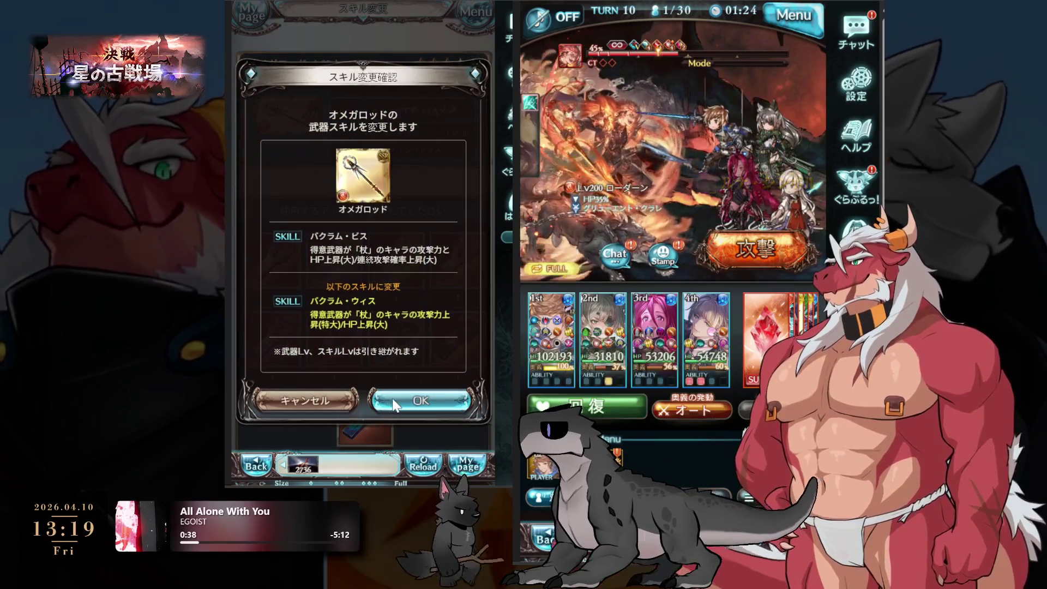
{"action": "left_click", "coordinate": [305, 401]}
{"action": "left_click", "coordinate": [393, 250]}
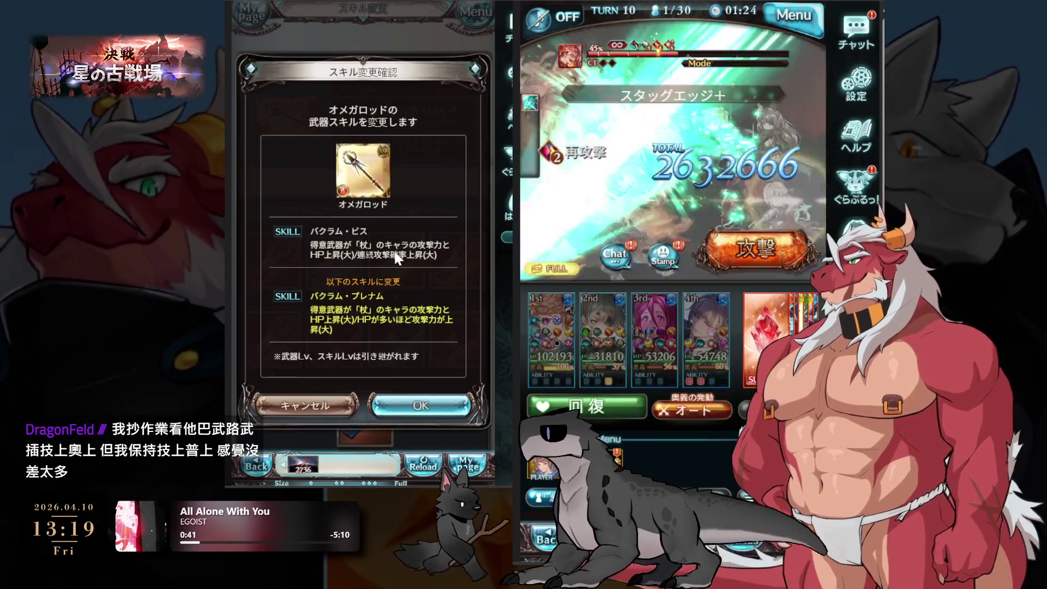
{"action": "scroll", "coordinate": [436, 247], "scroll_direction": "down", "scroll_amount": 2}
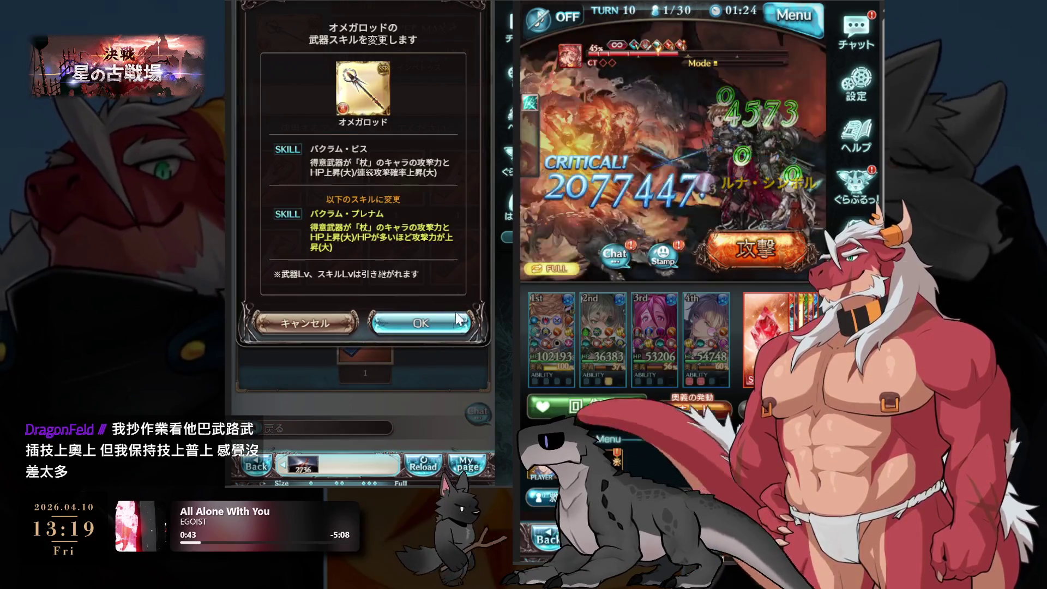
{"action": "left_click", "coordinate": [428, 341]}
{"action": "left_click", "coordinate": [415, 340]}
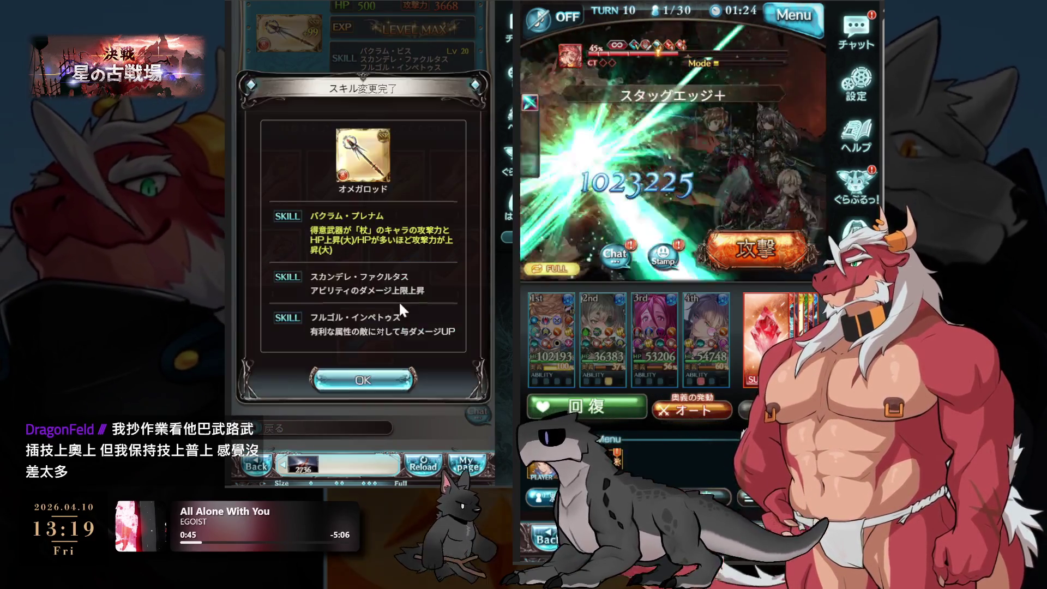
{"action": "left_click", "coordinate": [368, 381]}
{"action": "scroll", "coordinate": [420, 347], "scroll_direction": "down", "scroll_amount": 5}
{"action": "scroll", "coordinate": [394, 311], "scroll_direction": "up", "scroll_amount": 1}
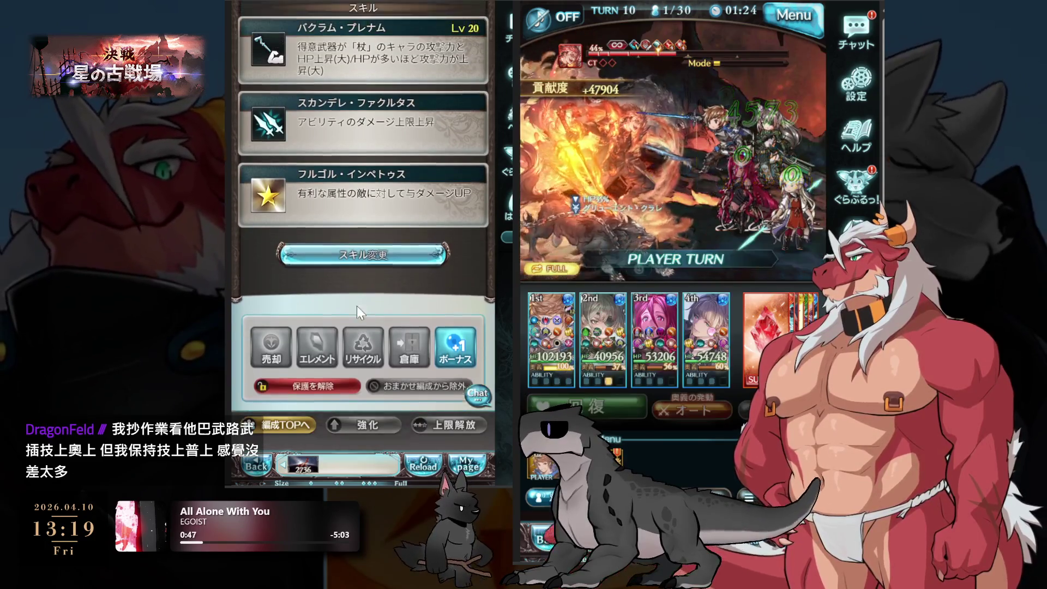
Change another staff skill to スカンデレ・アッグレシオ, then return to the formation page.
{"action": "left_click", "coordinate": [362, 285]}
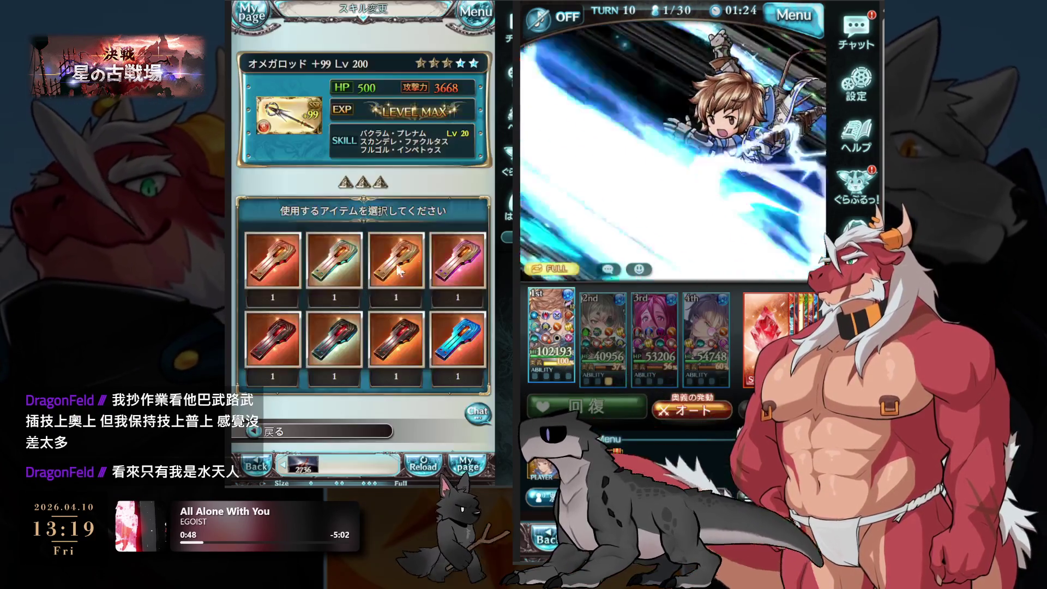
{"action": "scroll", "coordinate": [393, 277], "scroll_direction": "down", "scroll_amount": 2}
{"action": "left_click", "coordinate": [277, 263]}
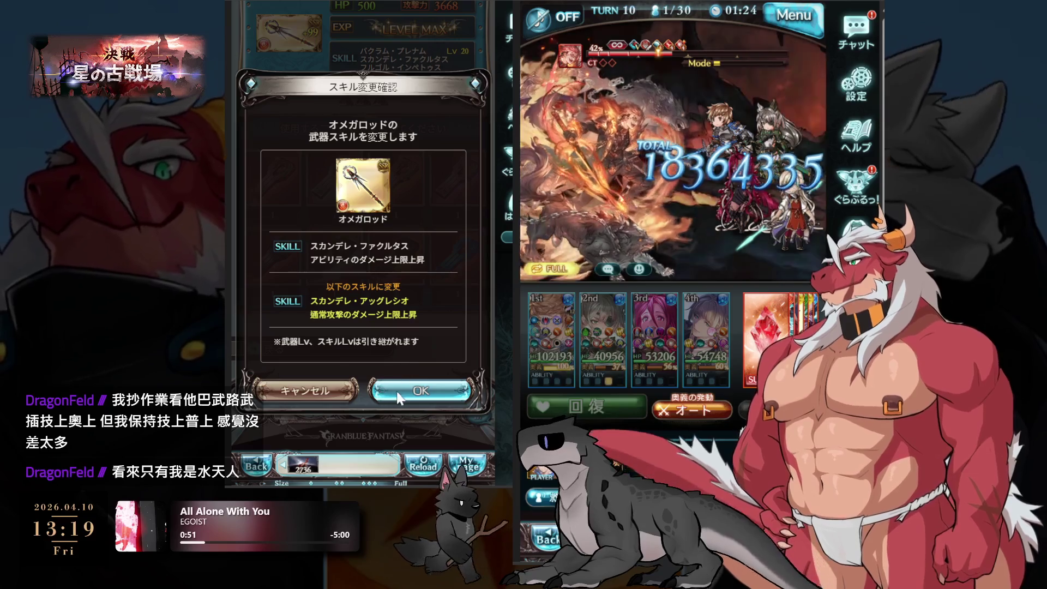
{"action": "left_click", "coordinate": [417, 390]}
{"action": "left_click", "coordinate": [410, 277]}
{"action": "left_click", "coordinate": [370, 388]}
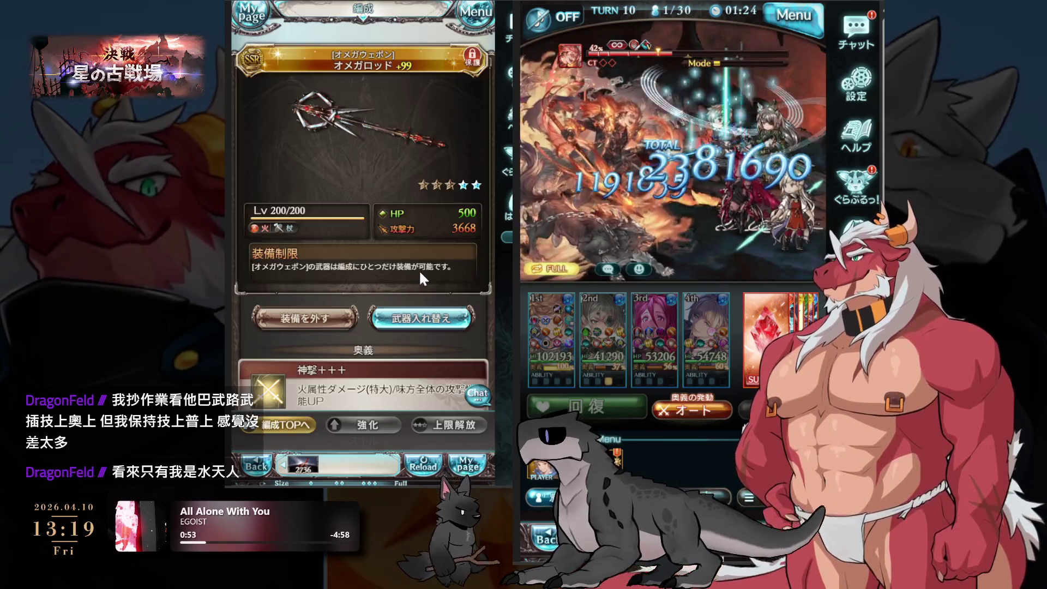
{"action": "left_click", "coordinate": [269, 424]}
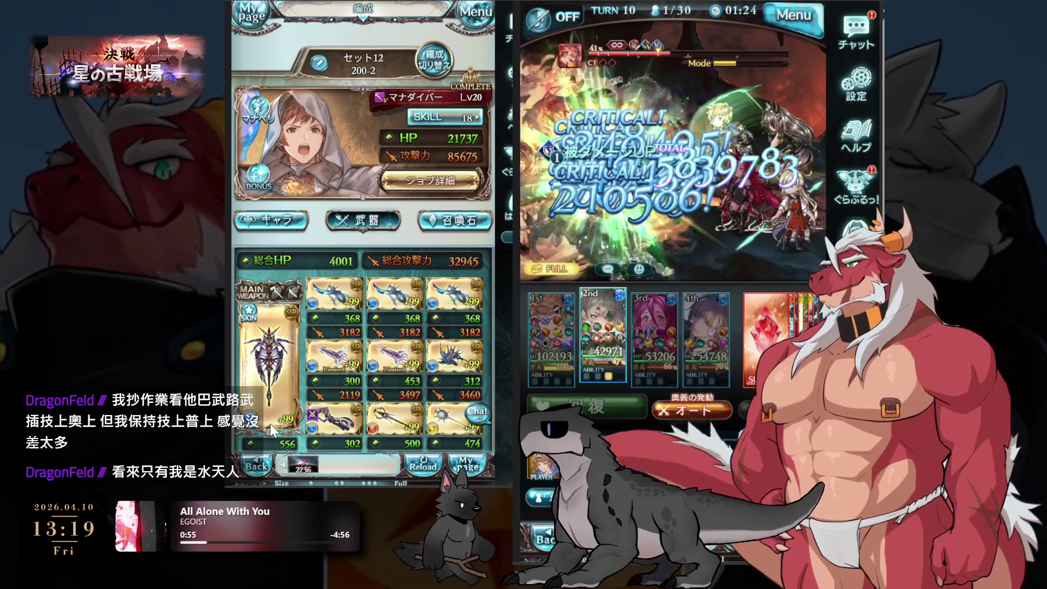
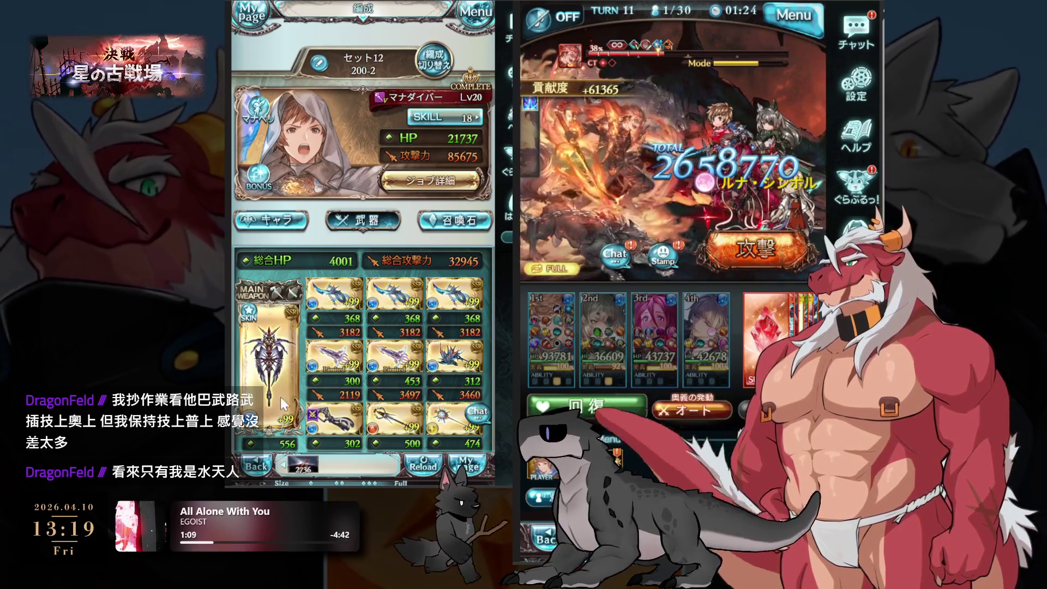
Reorder the party: swap the first and third main members, then the first main with the last sub.
{"action": "left_click", "coordinate": [271, 220]}
{"action": "scroll", "coordinate": [369, 231], "scroll_direction": "down", "scroll_amount": 5}
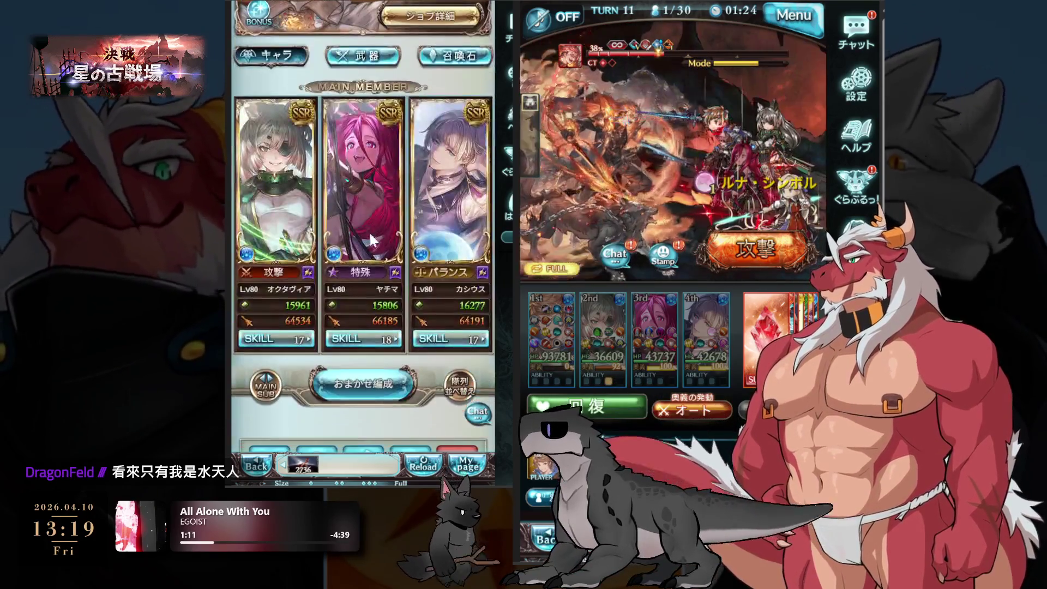
{"action": "scroll", "coordinate": [408, 296], "scroll_direction": "down", "scroll_amount": 1}
{"action": "left_click", "coordinate": [460, 304]}
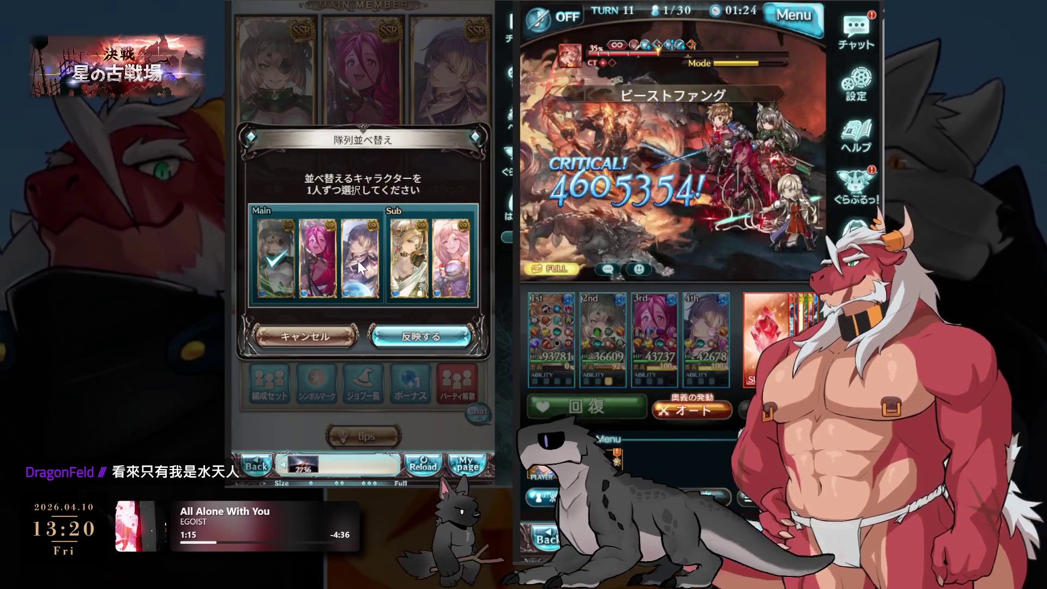
{"action": "left_click", "coordinate": [358, 261]}
{"action": "left_click", "coordinate": [451, 256]}
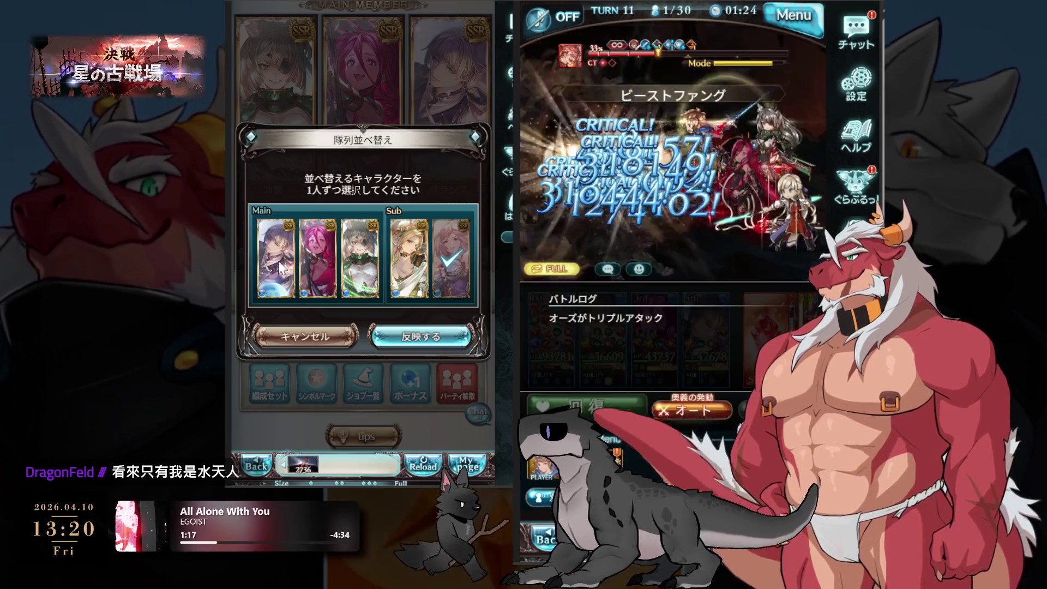
{"action": "left_click", "coordinate": [279, 263]}
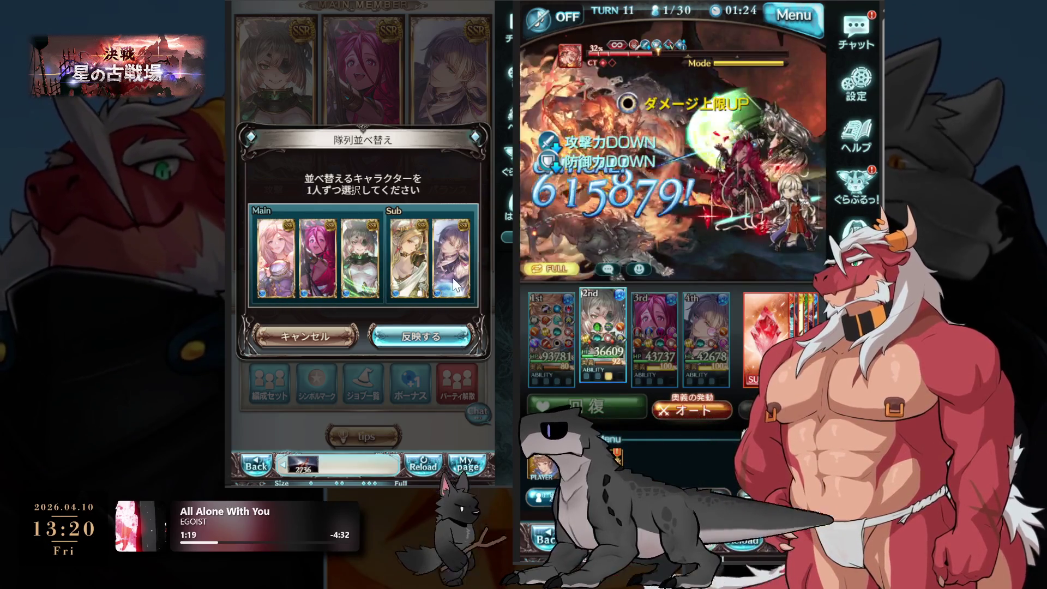
{"action": "left_click", "coordinate": [421, 336]}
Replace Yachima with Quatre (カトル) from page 3 of the character roster.
{"action": "left_click", "coordinate": [362, 136]}
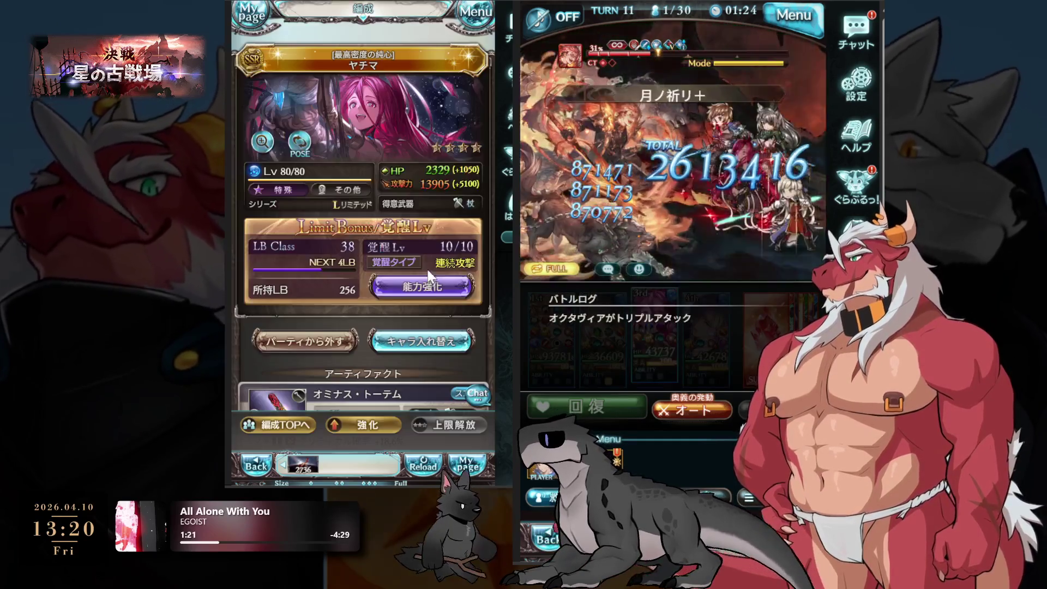
{"action": "left_click", "coordinate": [422, 339]}
{"action": "scroll", "coordinate": [444, 86], "scroll_direction": "down", "scroll_amount": 3}
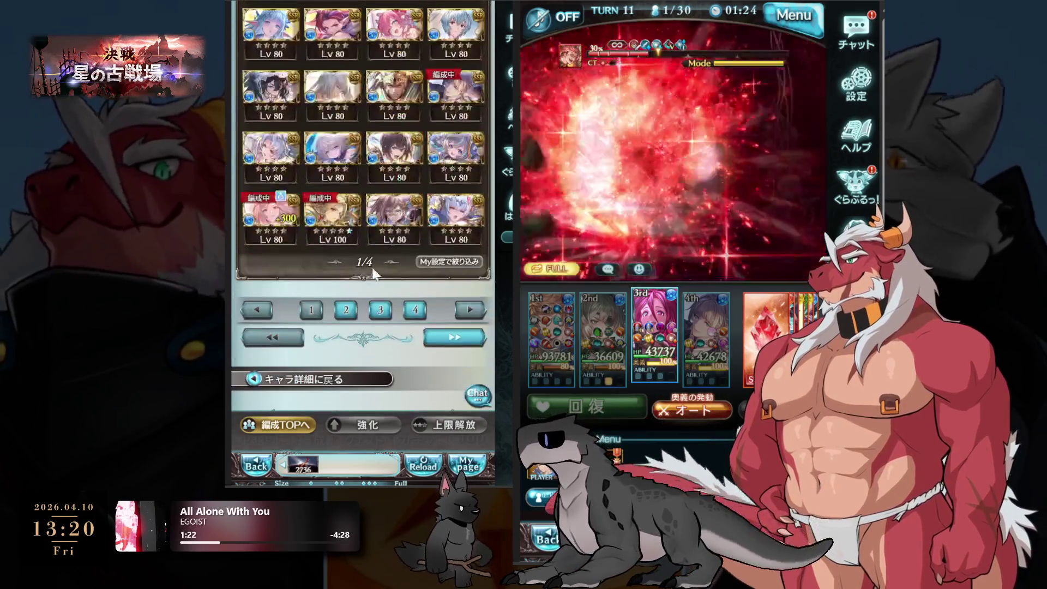
{"action": "left_click", "coordinate": [349, 313]}
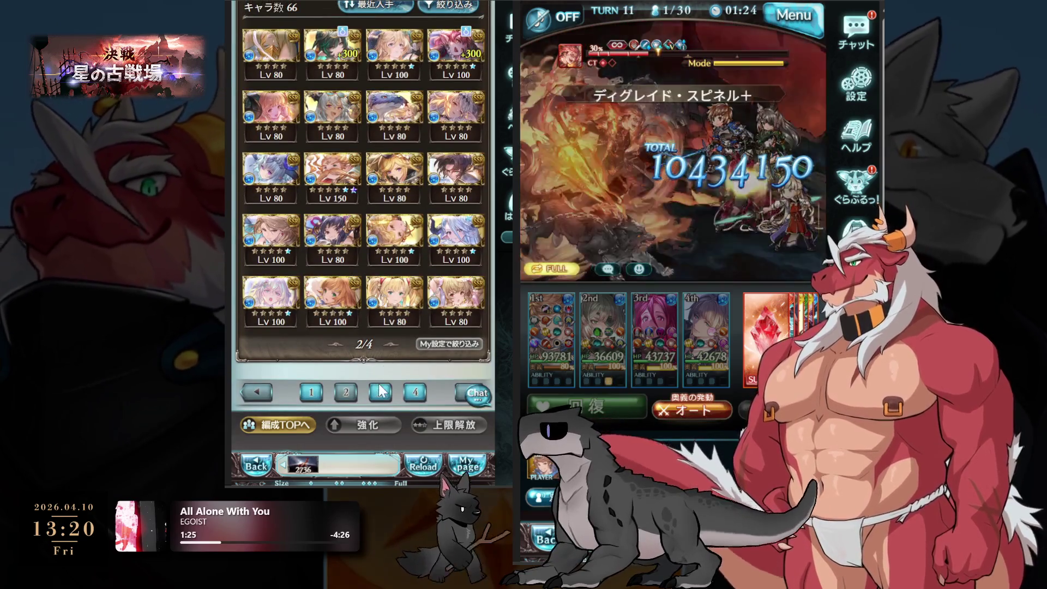
{"action": "left_click", "coordinate": [380, 392]}
{"action": "left_click", "coordinate": [271, 177]}
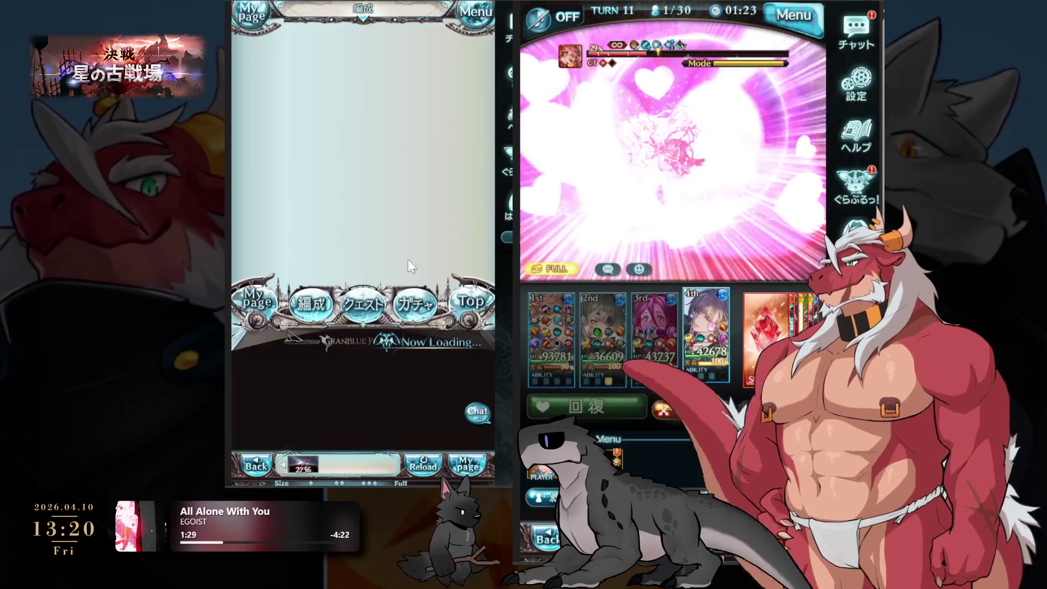
Confirm Quatre joins the party and raise his awakening from level 9 to 10.
{"action": "left_click", "coordinate": [414, 333]}
{"action": "left_click", "coordinate": [375, 259]}
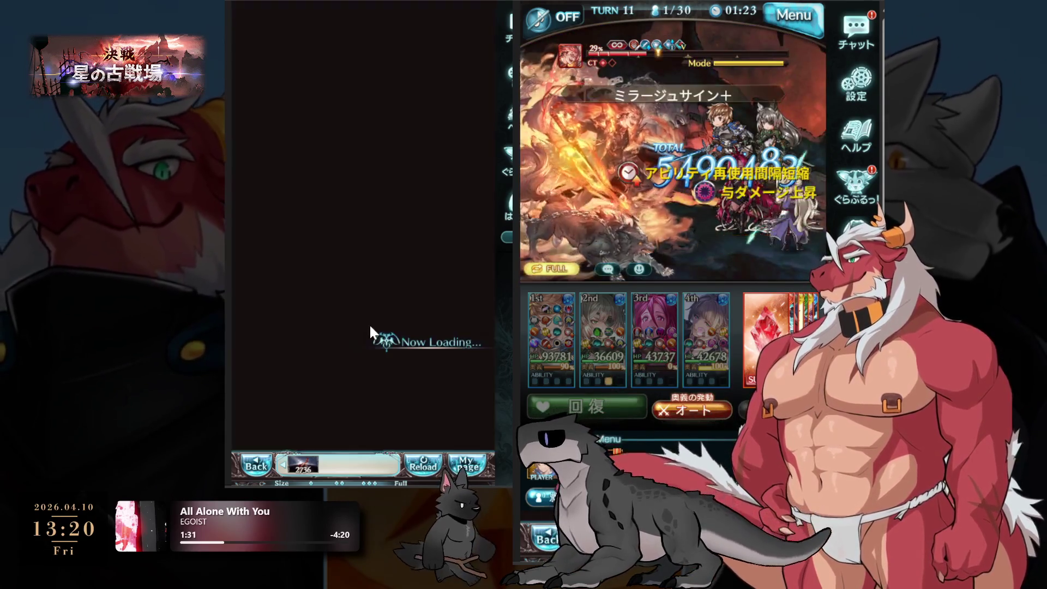
{"action": "left_click", "coordinate": [430, 295]}
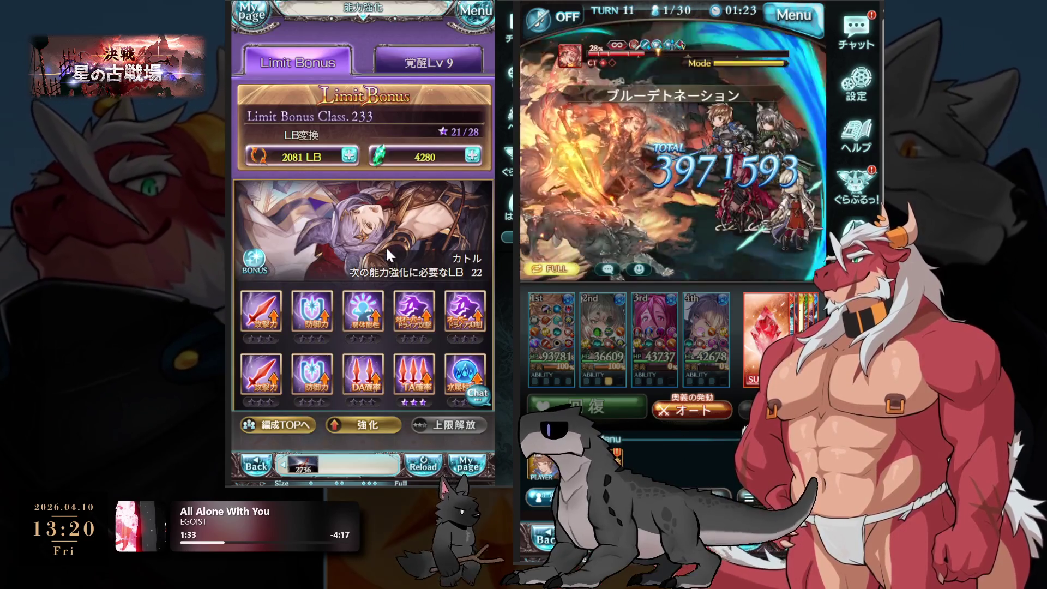
{"action": "scroll", "coordinate": [450, 108], "scroll_direction": "down", "scroll_amount": 2}
{"action": "scroll", "coordinate": [450, 108], "scroll_direction": "up", "scroll_amount": 2}
{"action": "left_click", "coordinate": [428, 63]}
{"action": "left_click", "coordinate": [380, 247]}
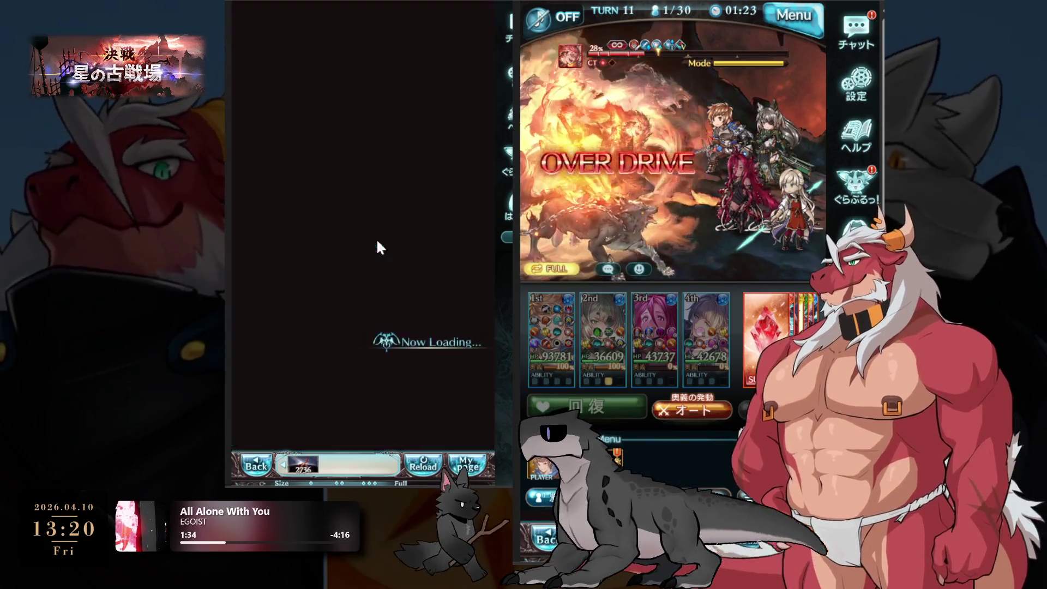
{"action": "scroll", "coordinate": [387, 329], "scroll_direction": "down", "scroll_amount": 3}
{"action": "left_click", "coordinate": [387, 274]}
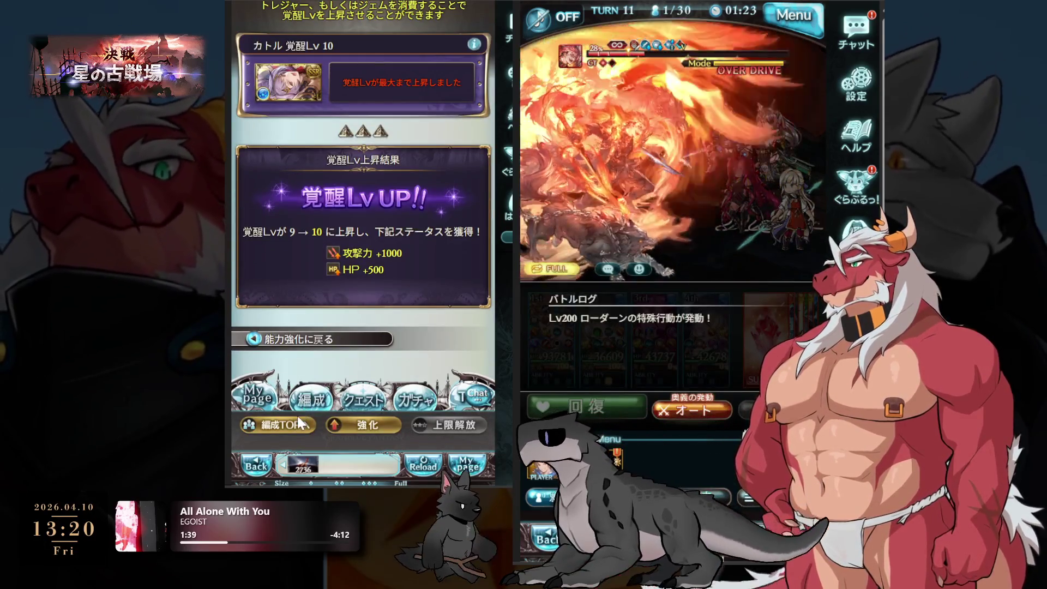
Change Quatre's awakening type from Balance to Defense.
{"action": "left_click", "coordinate": [298, 422]}
{"action": "scroll", "coordinate": [413, 232], "scroll_direction": "down", "scroll_amount": 2}
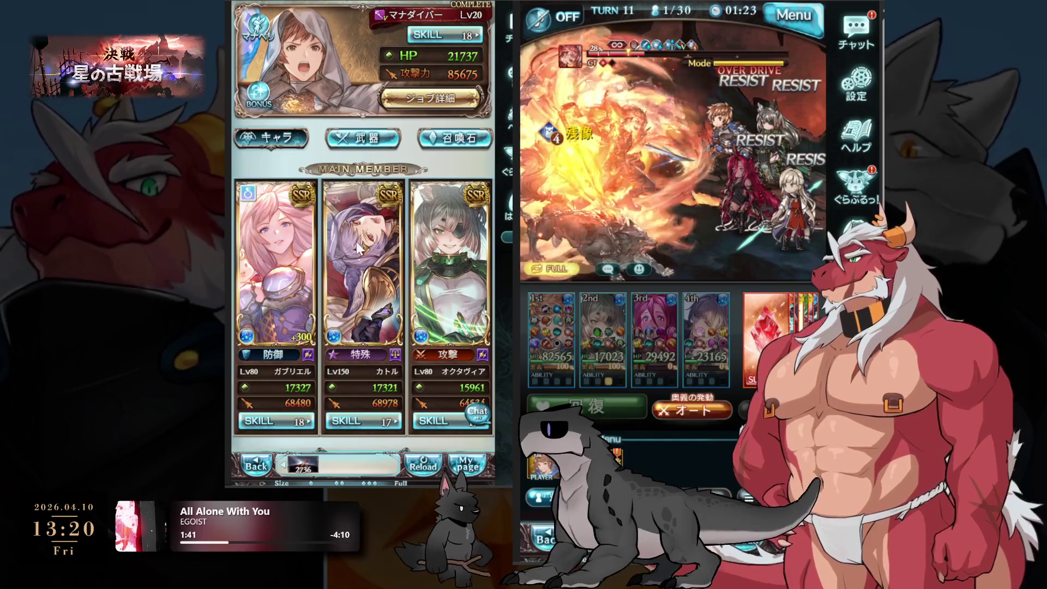
{"action": "left_click", "coordinate": [360, 225]}
{"action": "left_click", "coordinate": [436, 289]}
{"action": "left_click", "coordinate": [431, 81]}
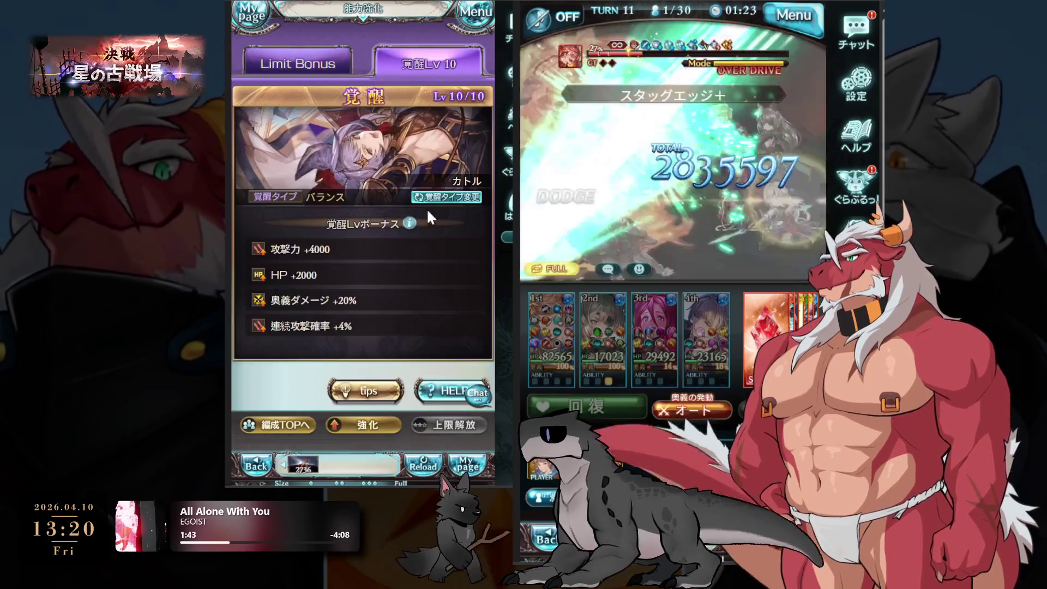
{"action": "left_click", "coordinate": [442, 204]}
{"action": "left_click", "coordinate": [394, 236]}
{"action": "scroll", "coordinate": [397, 264], "scroll_direction": "down", "scroll_amount": 3}
{"action": "left_click", "coordinate": [377, 300]}
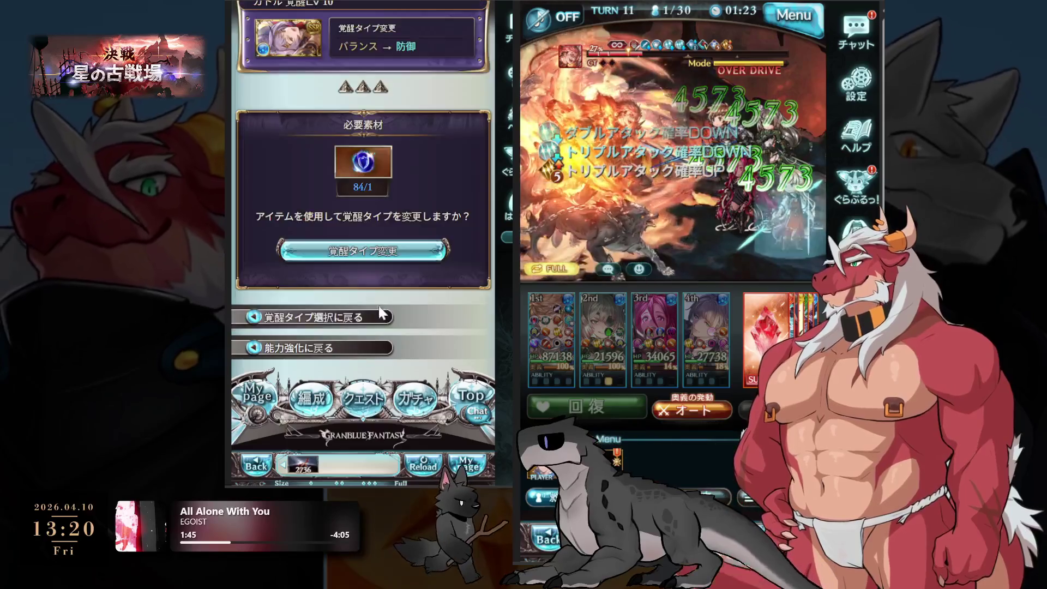
{"action": "left_click", "coordinate": [377, 308]}
{"action": "left_click", "coordinate": [370, 305]}
{"action": "left_click", "coordinate": [369, 305]}
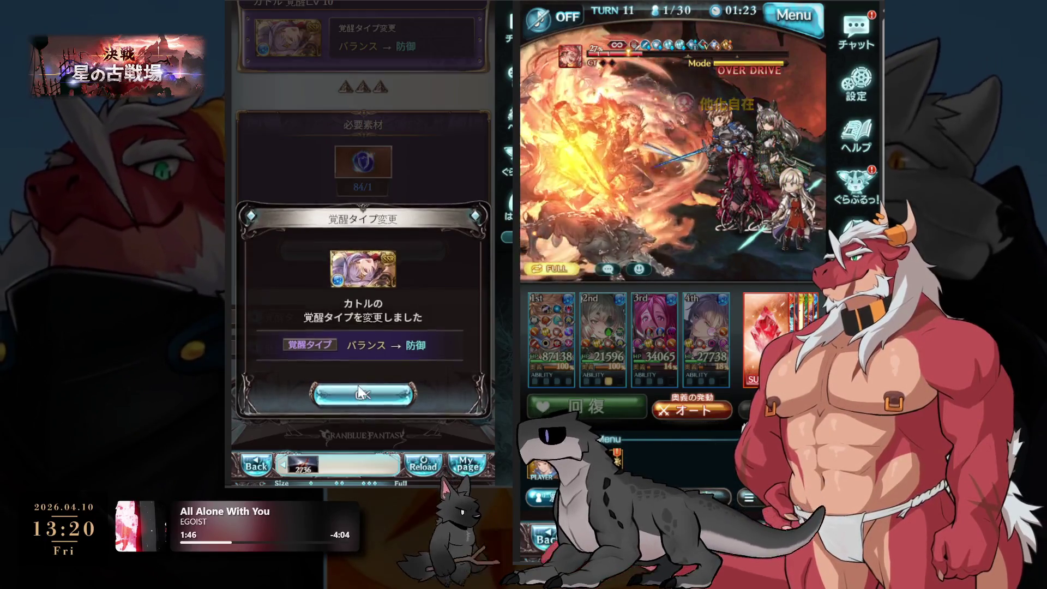
{"action": "left_click", "coordinate": [349, 402]}
Review Quatre's Triple Attack limit bonus upgrade.
{"action": "left_click", "coordinate": [298, 64]}
{"action": "scroll", "coordinate": [382, 136], "scroll_direction": "down", "scroll_amount": 5}
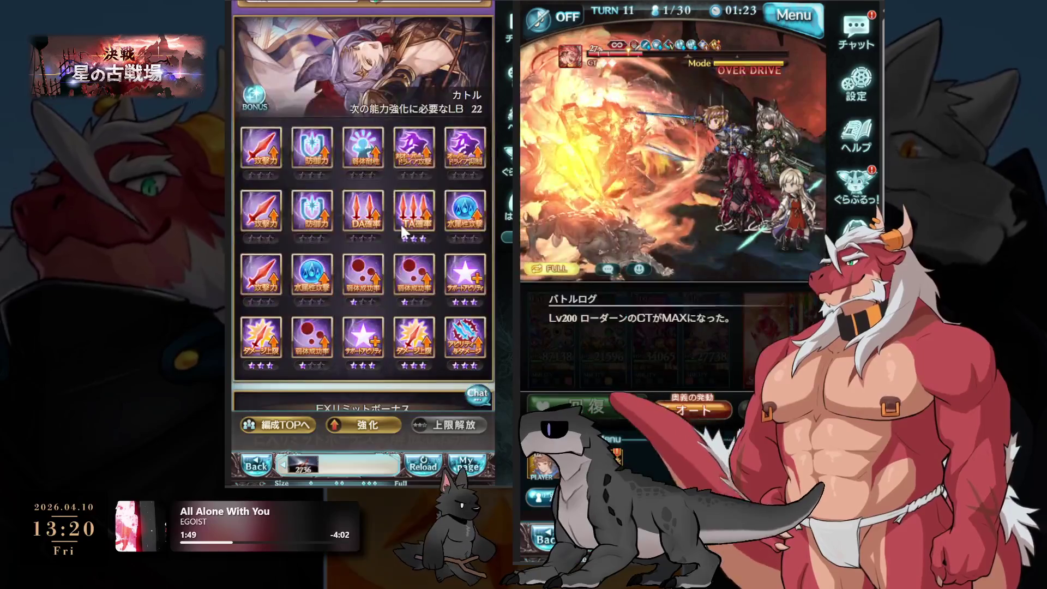
{"action": "left_click", "coordinate": [328, 264]}
{"action": "left_click", "coordinate": [338, 339]}
{"action": "scroll", "coordinate": [349, 272], "scroll_direction": "down", "scroll_amount": 3}
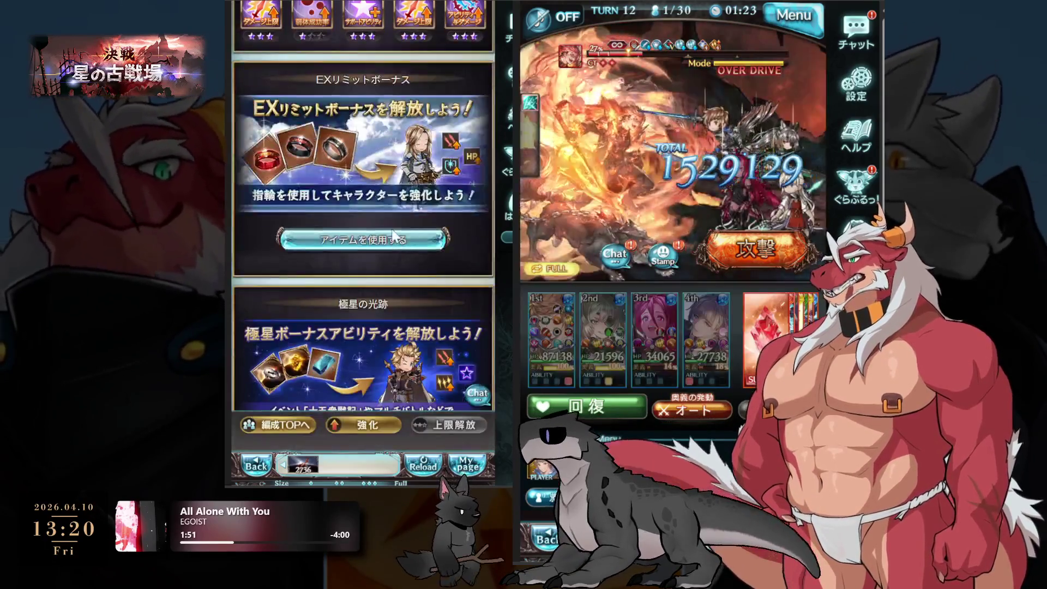
Exchange for the missing material and unlock Quatre's essence level 1.
{"action": "left_click", "coordinate": [349, 237]}
{"action": "left_click", "coordinate": [327, 404]}
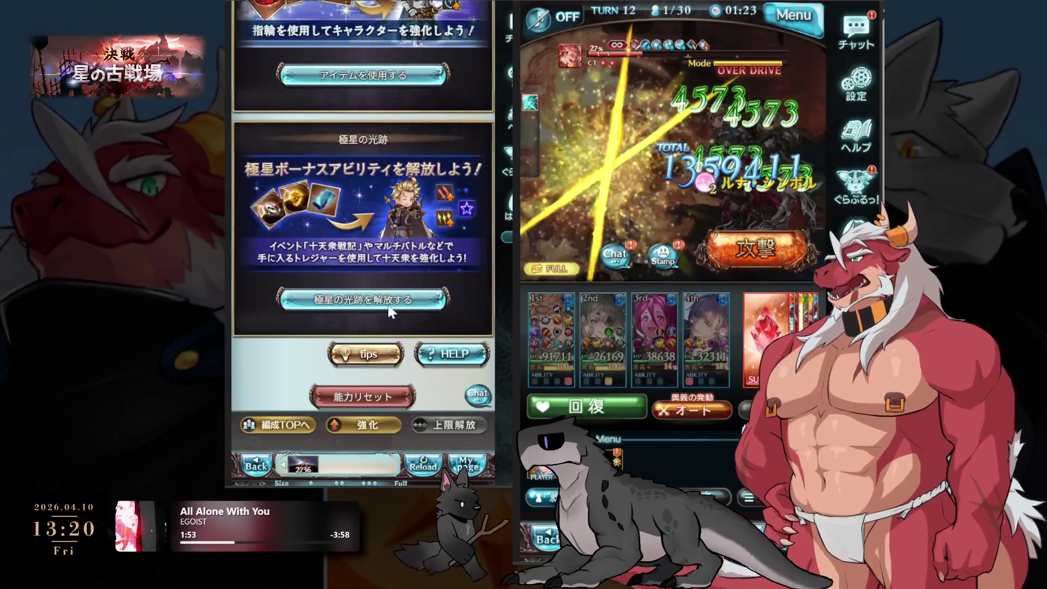
{"action": "left_click", "coordinate": [364, 239]}
{"action": "left_click", "coordinate": [386, 263]}
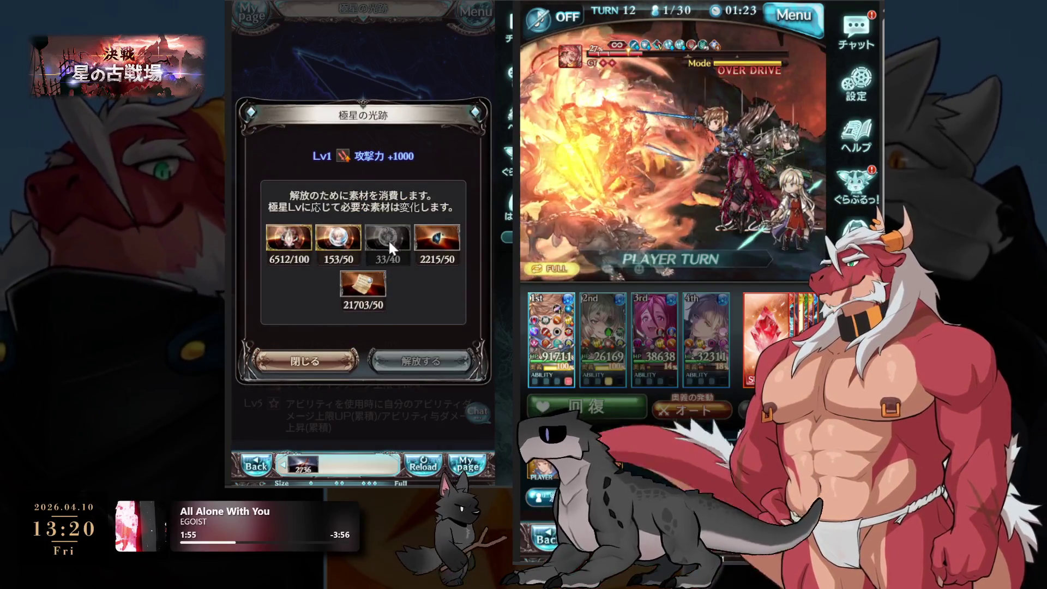
{"action": "left_click", "coordinate": [357, 322]}
{"action": "left_click", "coordinate": [359, 319]}
{"action": "left_click", "coordinate": [397, 372]}
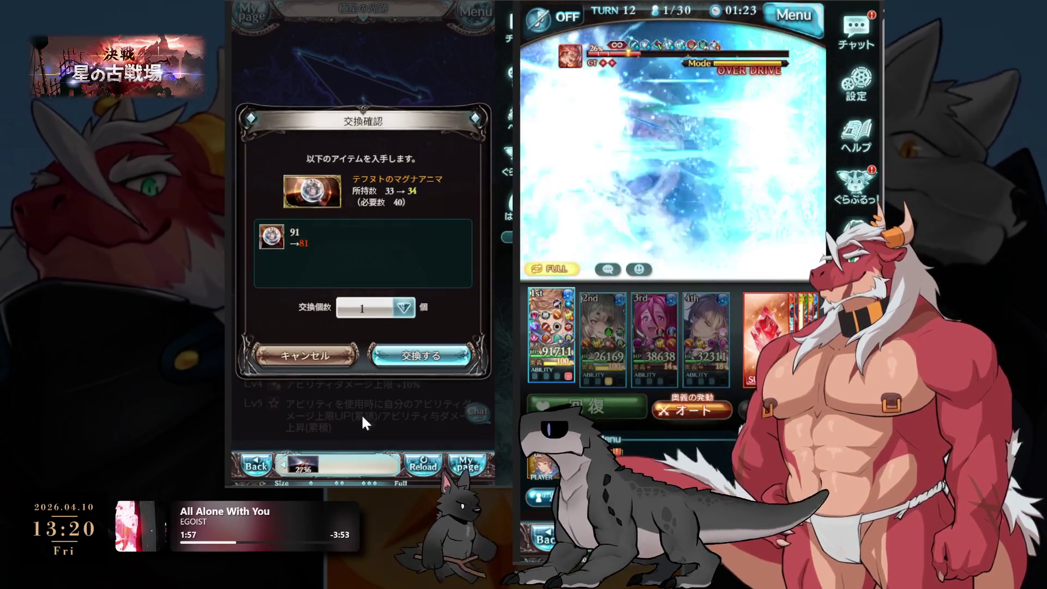
{"action": "left_click", "coordinate": [410, 354]}
{"action": "left_click", "coordinate": [387, 307]}
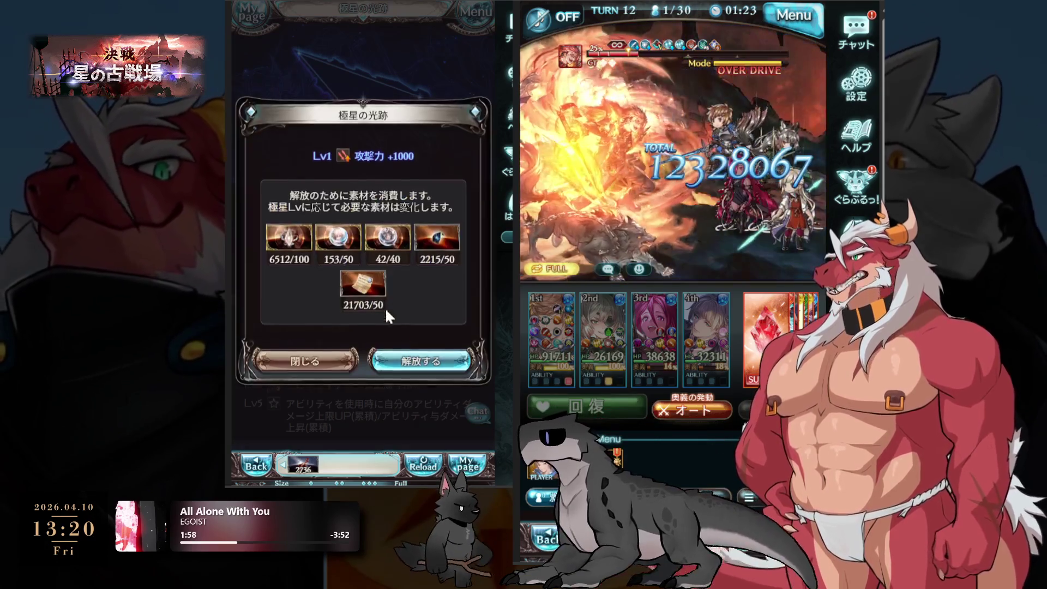
{"action": "left_click", "coordinate": [420, 369]}
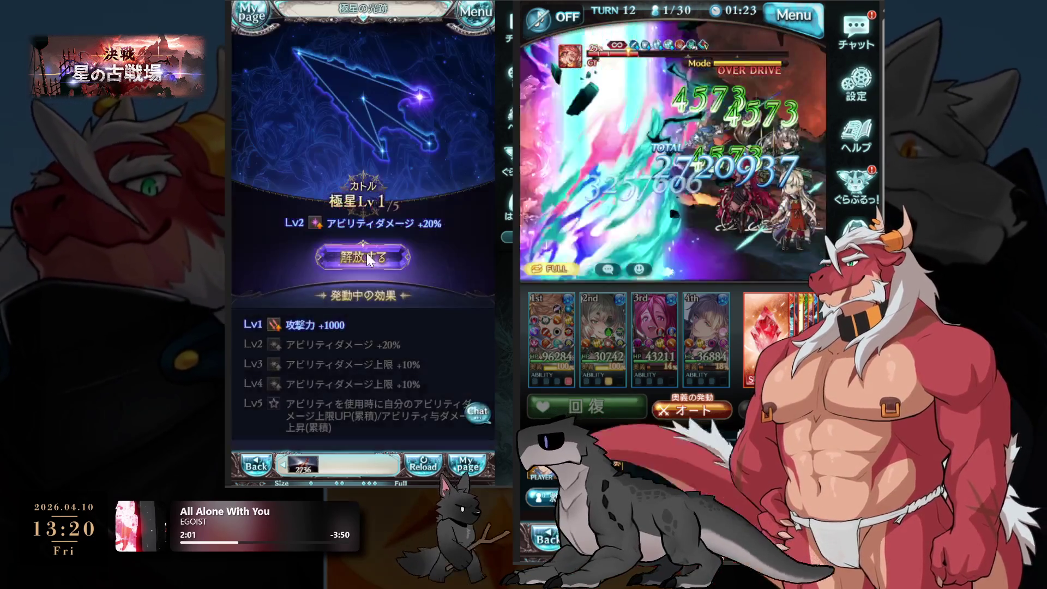
Exchange for 29 マレ・マグナアニマ and unlock essence level 2.
{"action": "left_click", "coordinate": [376, 258]}
{"action": "left_click", "coordinate": [345, 313]}
{"action": "left_click", "coordinate": [355, 303]}
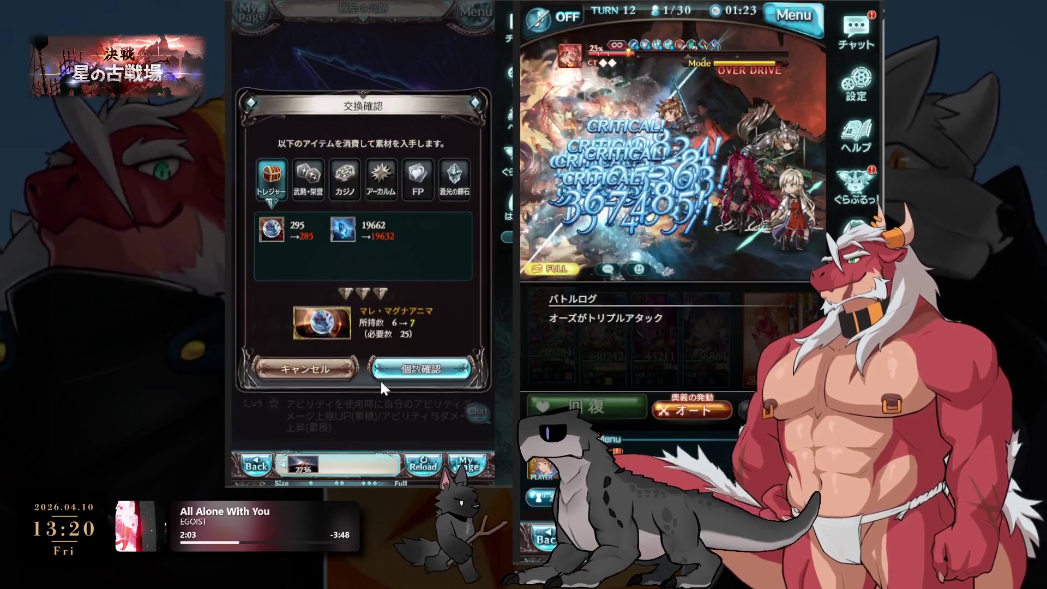
{"action": "left_click", "coordinate": [375, 376]}
{"action": "left_click", "coordinate": [390, 308]}
{"action": "left_click", "coordinate": [381, 256]}
{"action": "left_click", "coordinate": [420, 356]}
{"action": "left_click", "coordinate": [374, 321]}
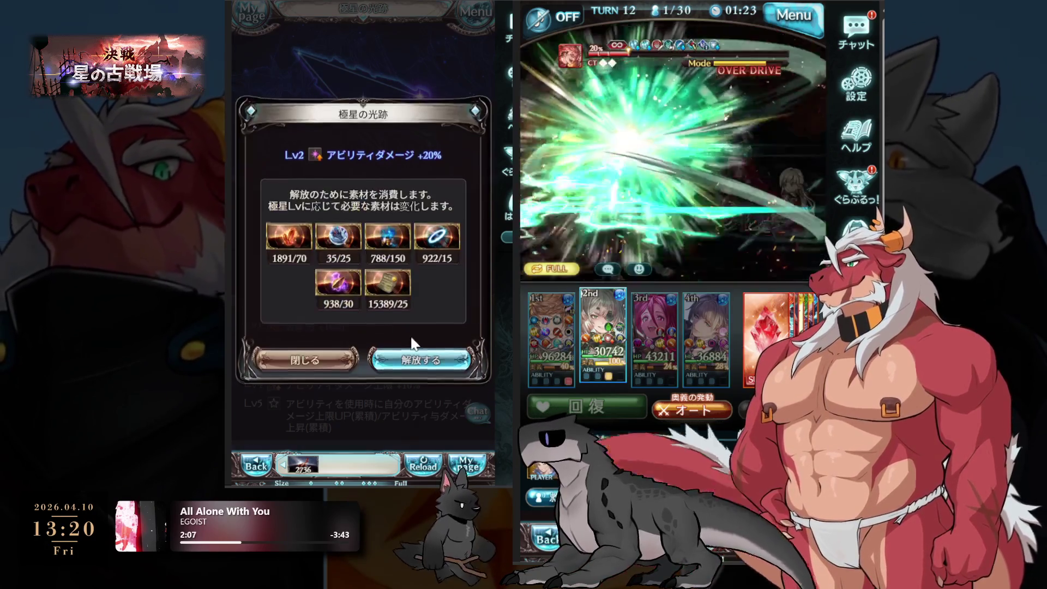
{"action": "left_click", "coordinate": [420, 361]}
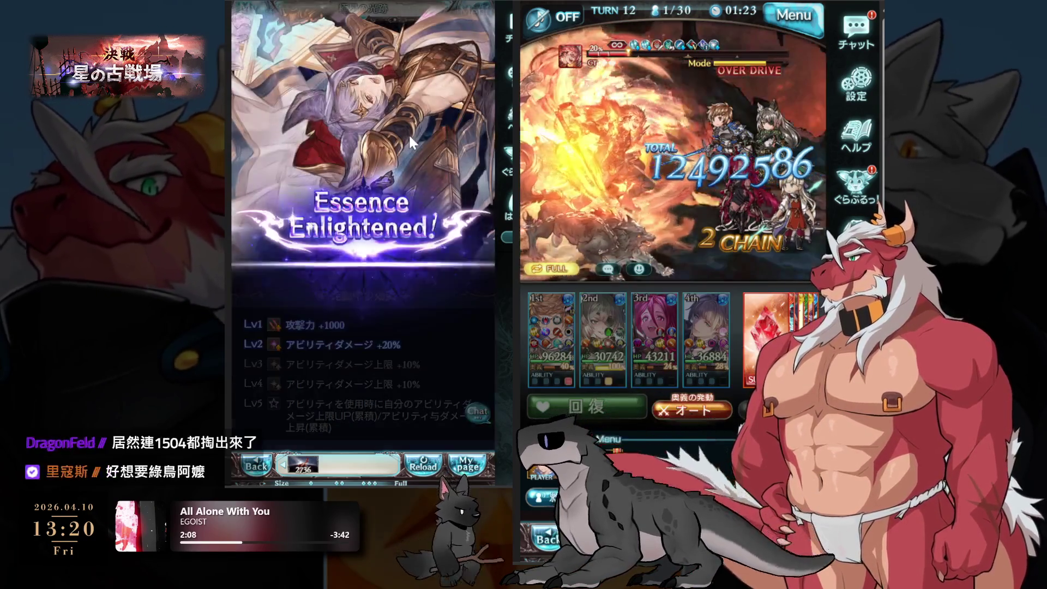
{"action": "left_click", "coordinate": [408, 133]}
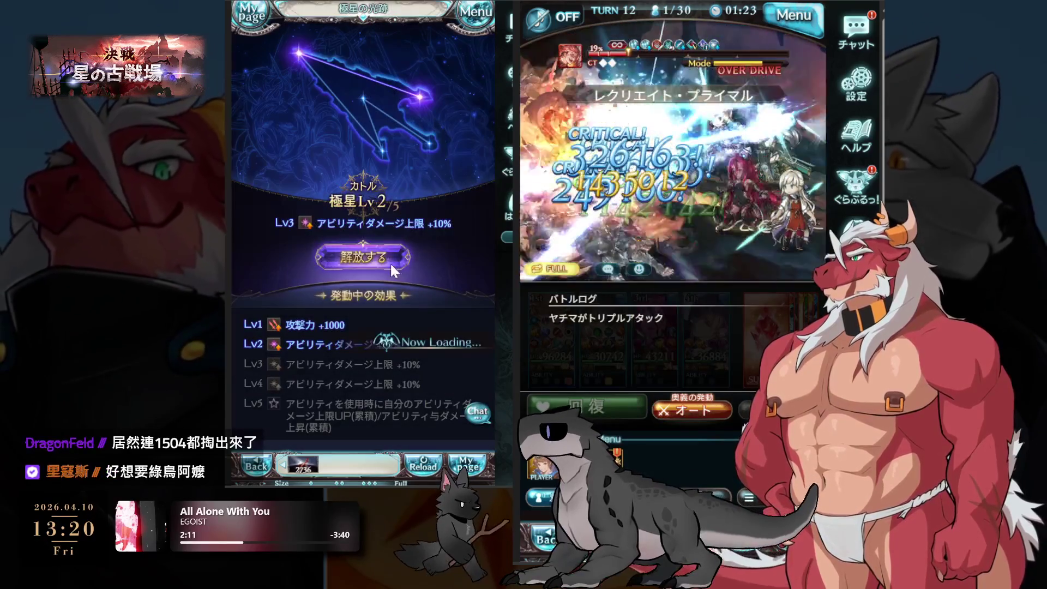
Check the ワムデュスの竜珠 exchange for essence level 3, then back out without unlocking.
{"action": "left_click", "coordinate": [391, 262]}
{"action": "left_click", "coordinate": [354, 286]}
{"action": "left_click", "coordinate": [296, 306]}
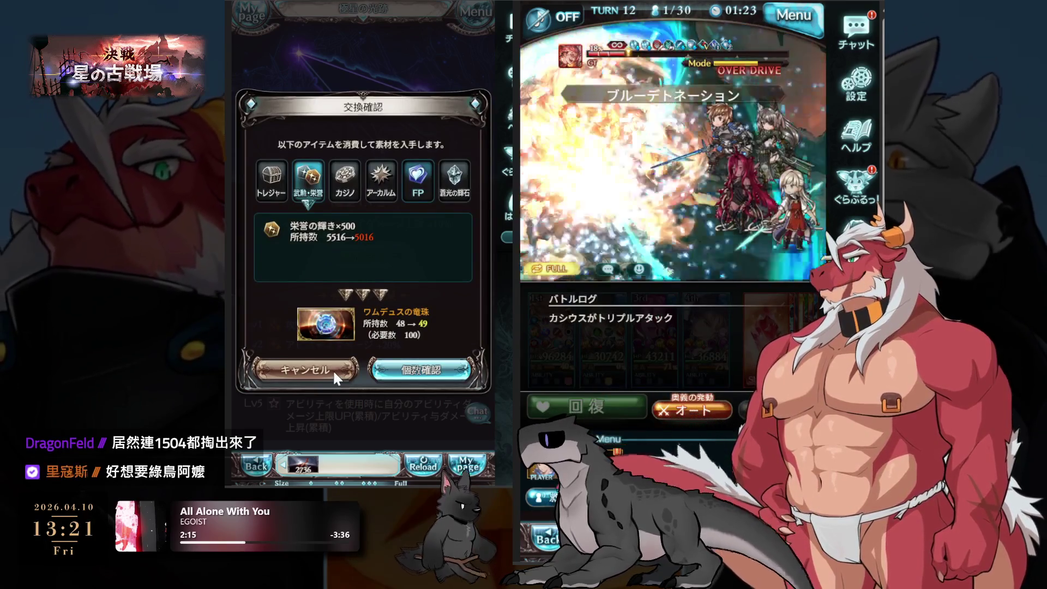
{"action": "left_click", "coordinate": [333, 369]}
{"action": "left_click", "coordinate": [358, 375]}
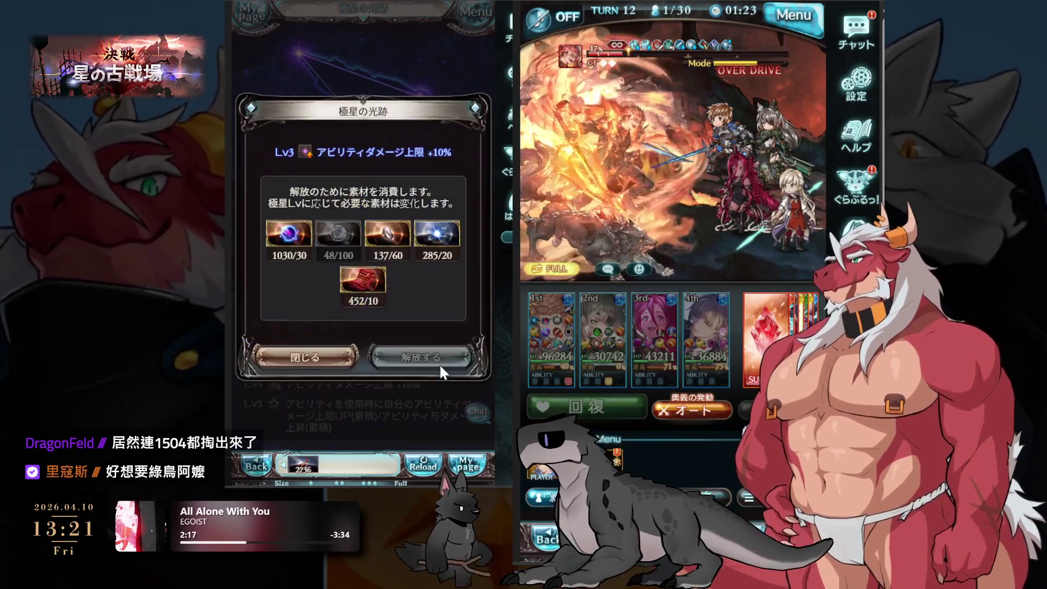
{"action": "left_click", "coordinate": [302, 286]}
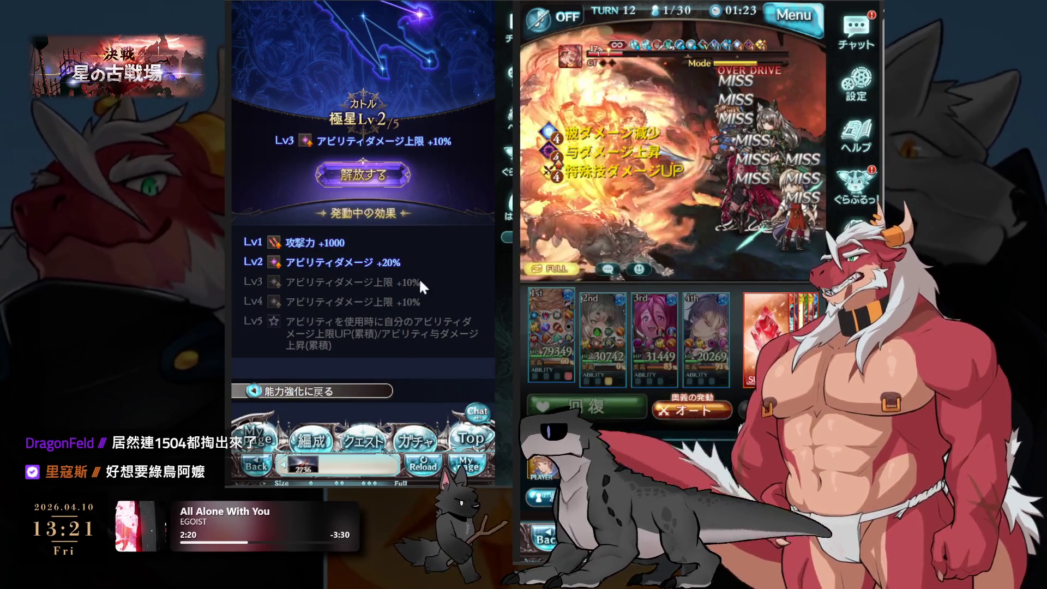
Exchange FP for 30 ワムデュスの竜珠 from the essence level 3 requirements.
{"action": "left_click", "coordinate": [362, 174]}
{"action": "left_click", "coordinate": [339, 240]}
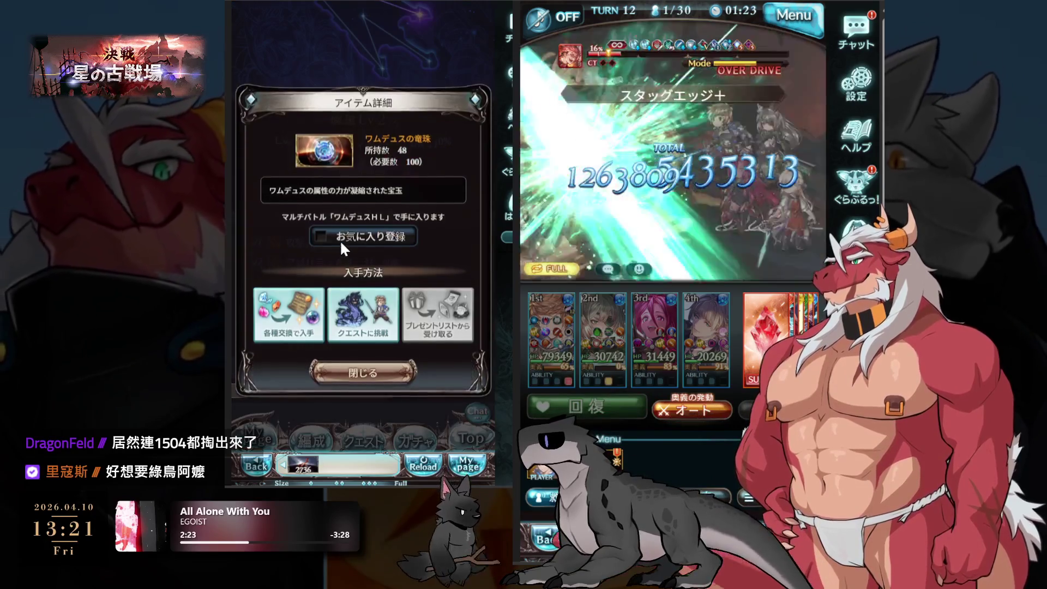
{"action": "left_click", "coordinate": [293, 313]}
{"action": "left_click", "coordinate": [415, 372]}
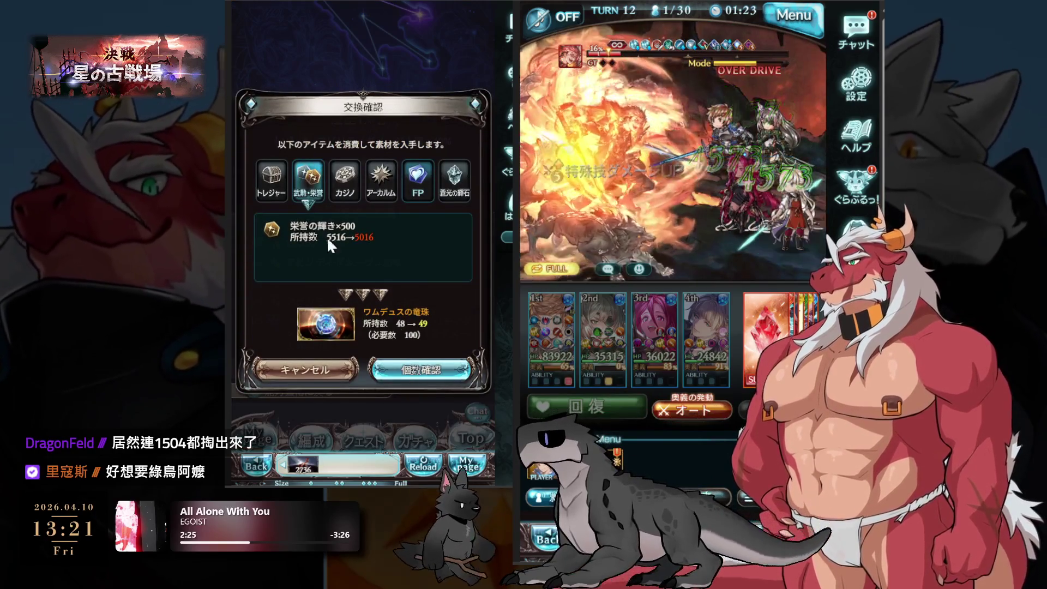
{"action": "left_click", "coordinate": [419, 184]}
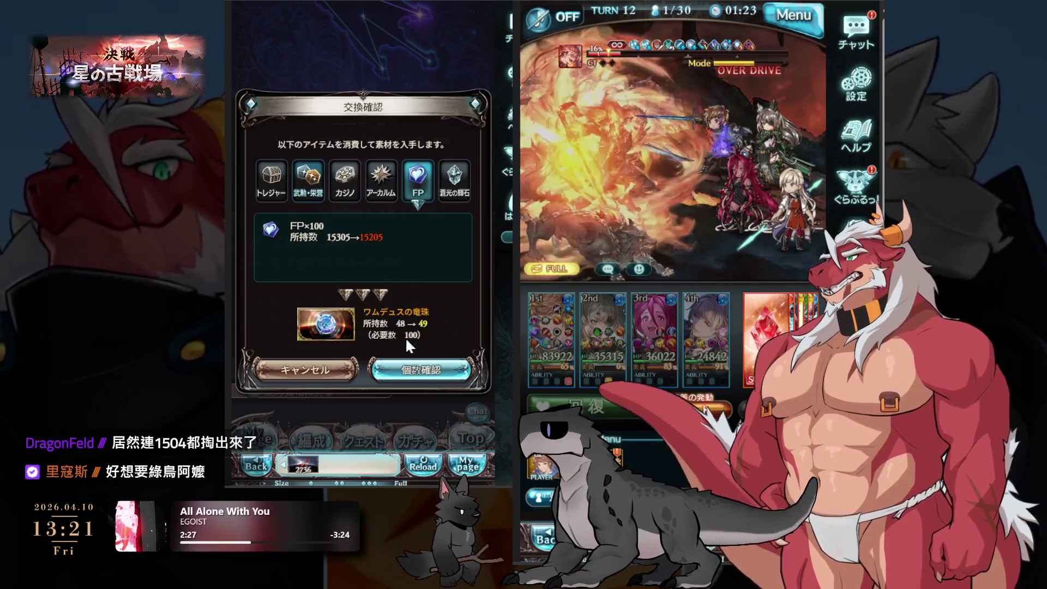
{"action": "left_click", "coordinate": [401, 290]}
{"action": "left_click", "coordinate": [386, 260]}
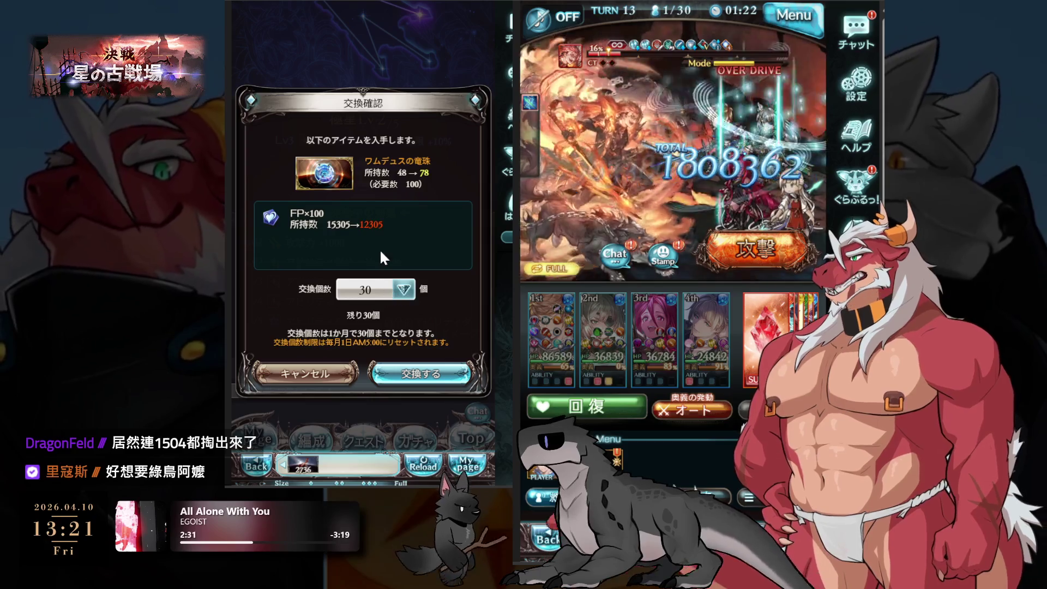
{"action": "left_click", "coordinate": [417, 374]}
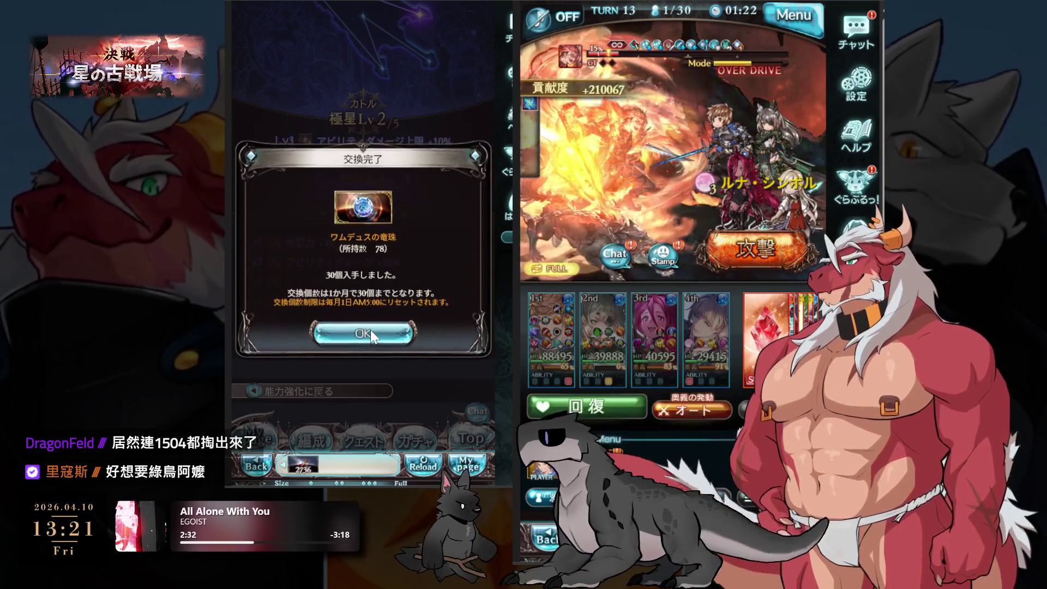
{"action": "left_click", "coordinate": [371, 327]}
Check the 78/100 orb stock, cancel a further 10-orb exchange, and return to the awakening page.
{"action": "left_click", "coordinate": [319, 355]}
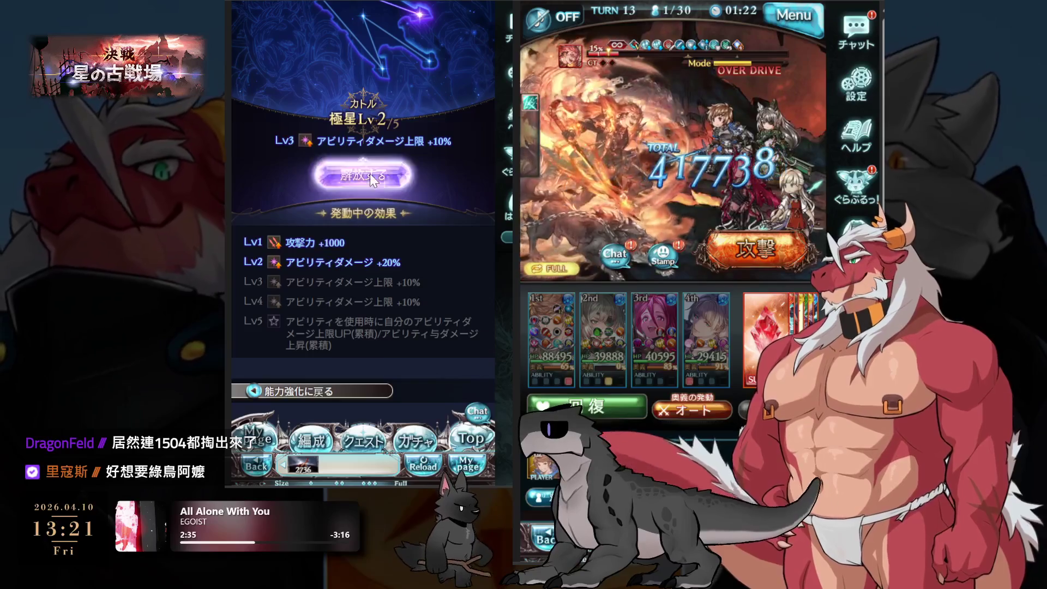
{"action": "left_click", "coordinate": [370, 174]}
{"action": "left_click", "coordinate": [335, 231]}
{"action": "left_click", "coordinate": [361, 233]}
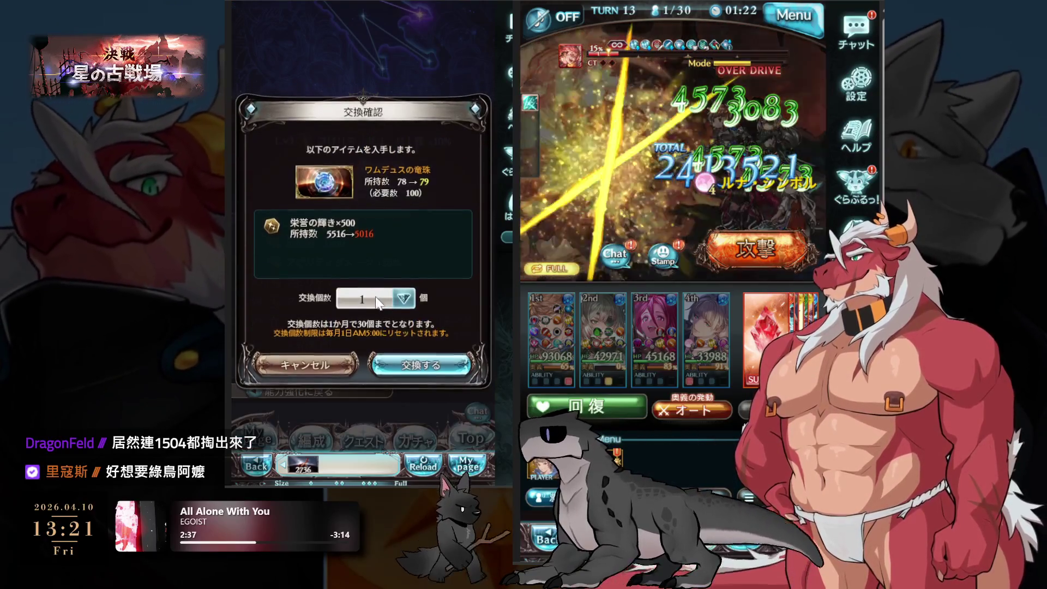
{"action": "left_click", "coordinate": [404, 298]}
{"action": "left_click", "coordinate": [426, 213]}
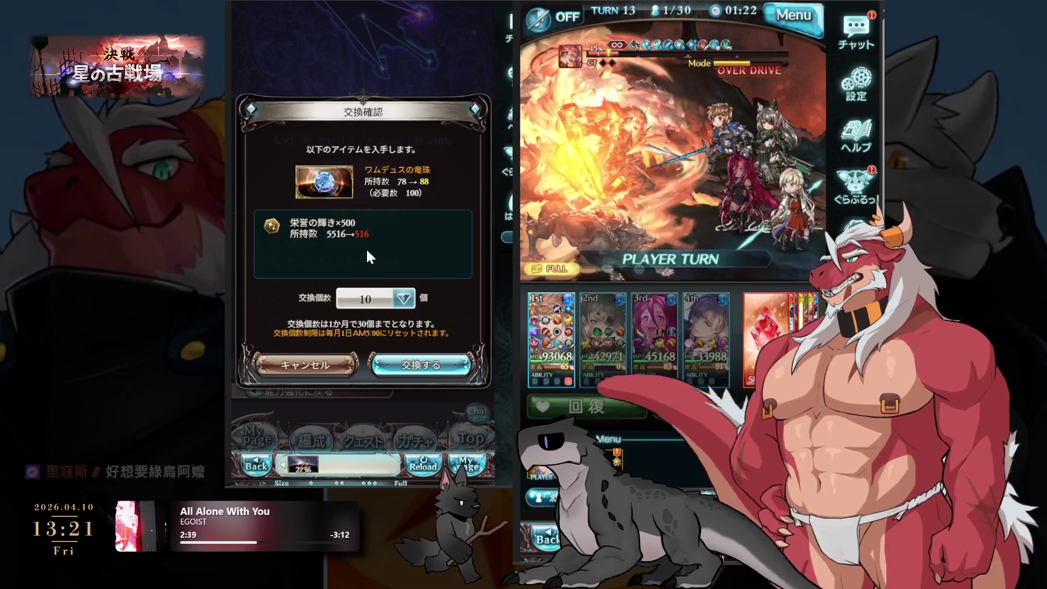
{"action": "left_click", "coordinate": [323, 364]}
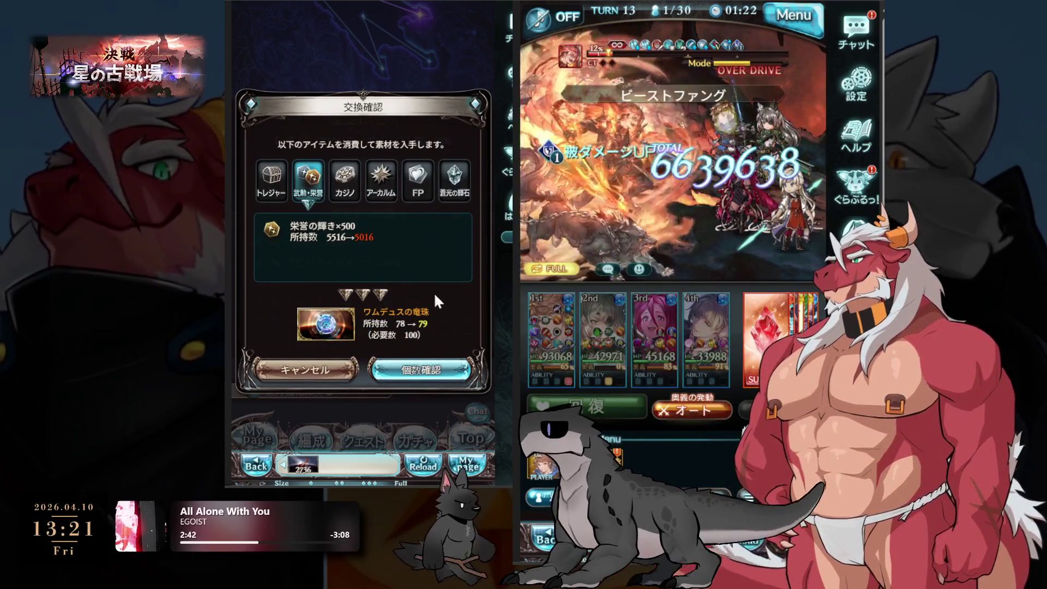
{"action": "left_click", "coordinate": [322, 365]}
{"action": "left_click", "coordinate": [336, 361]}
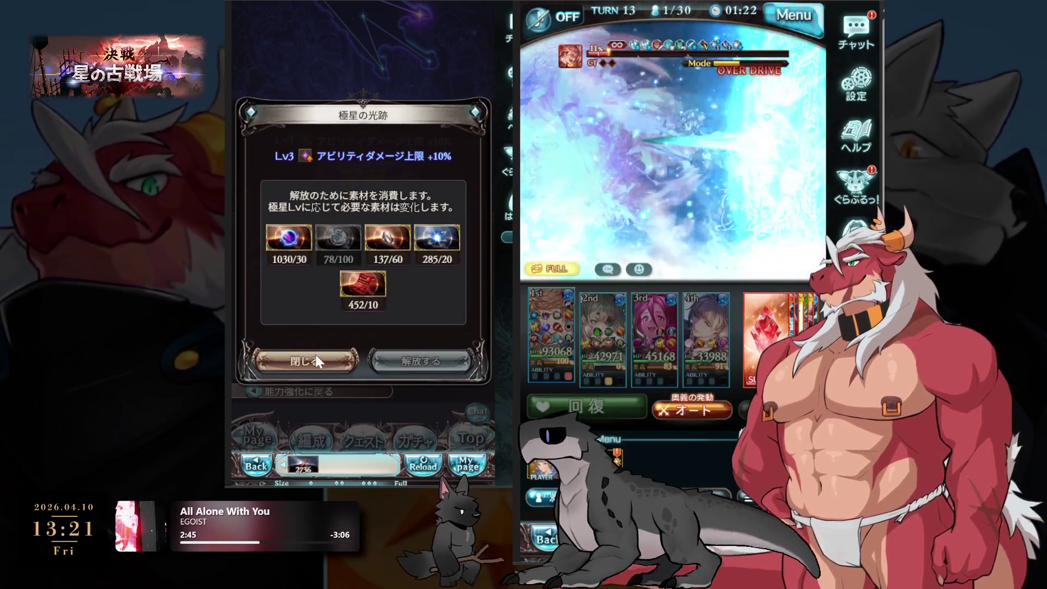
{"action": "left_click", "coordinate": [316, 354]}
{"action": "left_click", "coordinate": [332, 391]}
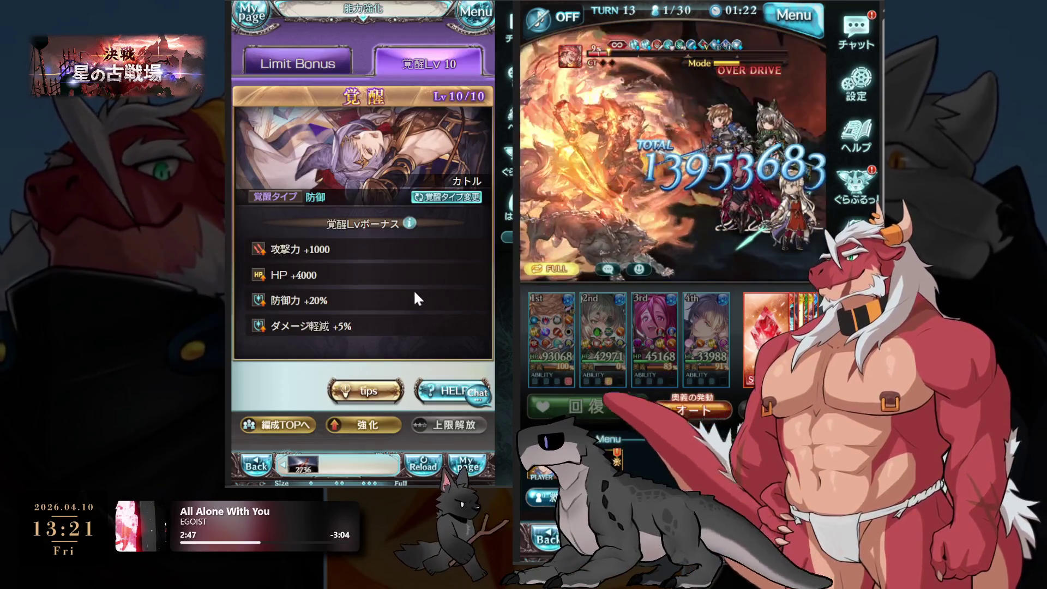
Reroll Quatre's EX limit bonus with 至極の指輪, keeping the current bonus after comparing.
{"action": "left_click", "coordinate": [331, 50]}
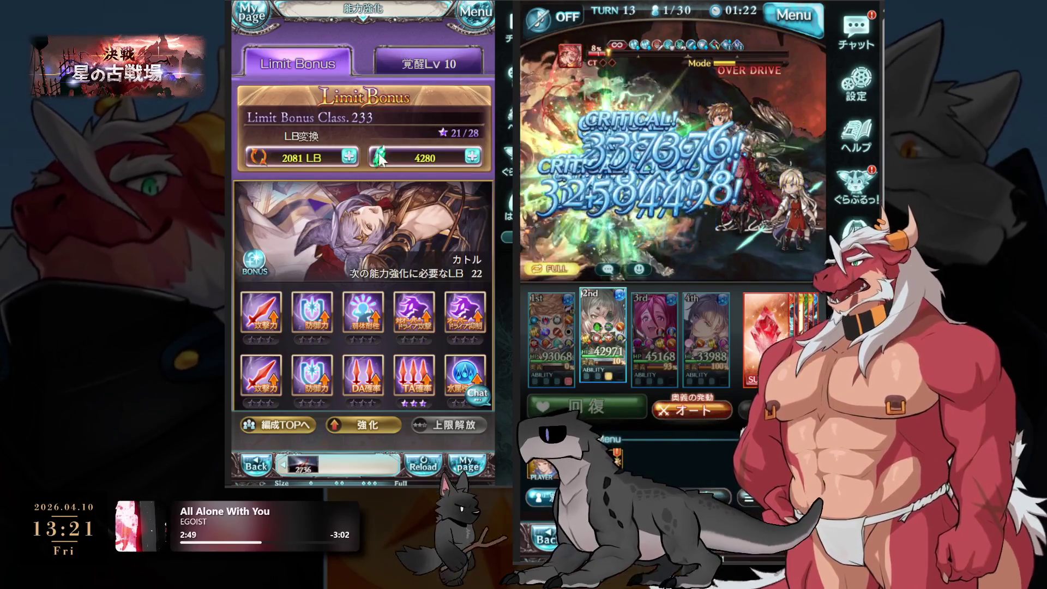
{"action": "scroll", "coordinate": [423, 231], "scroll_direction": "down", "scroll_amount": 3}
{"action": "scroll", "coordinate": [423, 230], "scroll_direction": "down", "scroll_amount": 5}
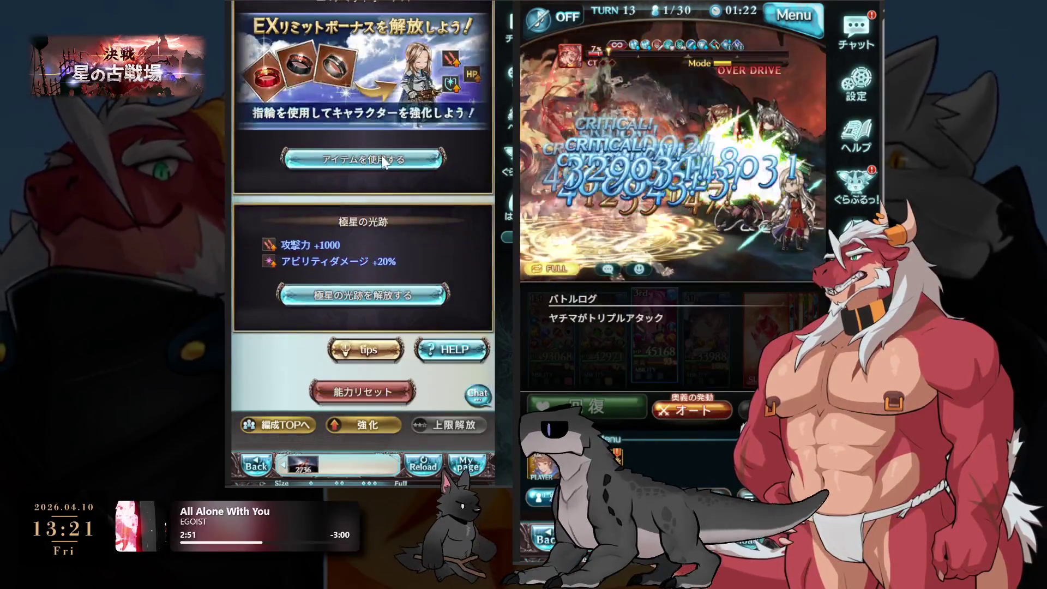
{"action": "left_click", "coordinate": [362, 157]}
{"action": "left_click", "coordinate": [420, 410]}
{"action": "left_click", "coordinate": [417, 336]}
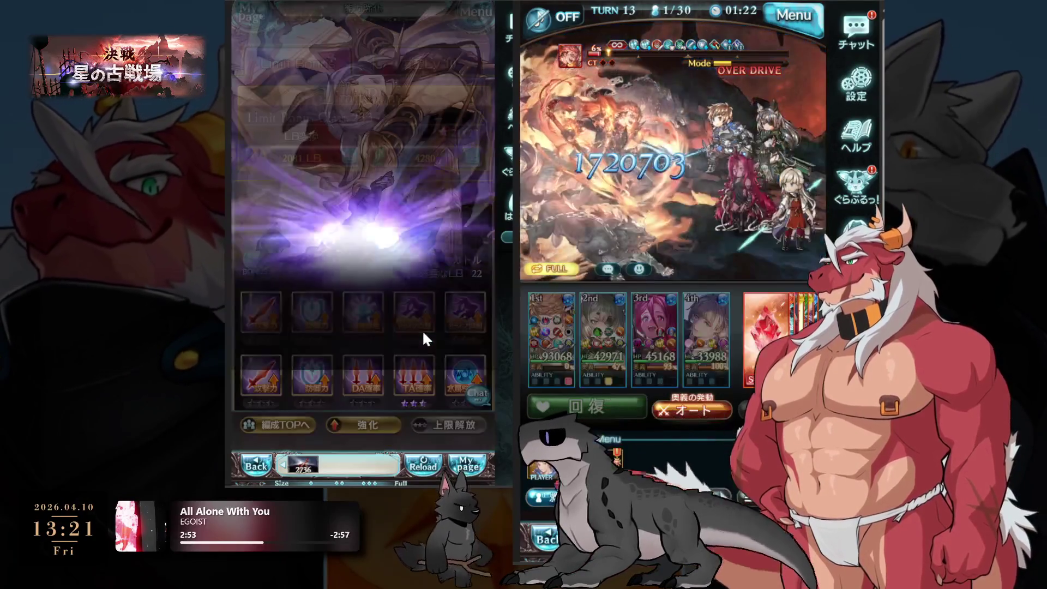
{"action": "left_click", "coordinate": [377, 181]}
{"action": "scroll", "coordinate": [380, 218], "scroll_direction": "down", "scroll_amount": 5}
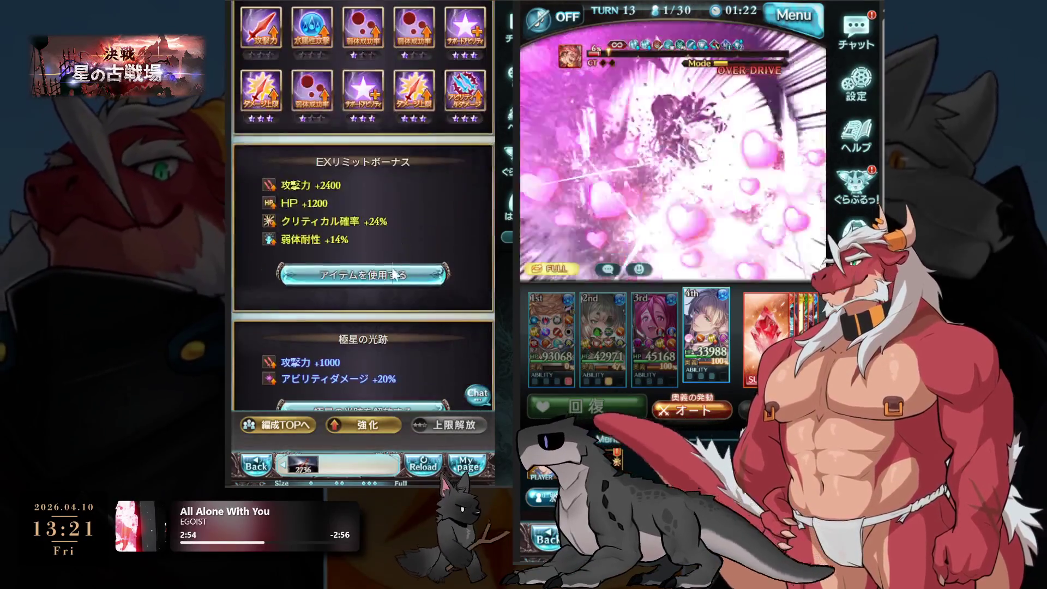
{"action": "left_click", "coordinate": [404, 286]}
{"action": "left_click", "coordinate": [429, 406]}
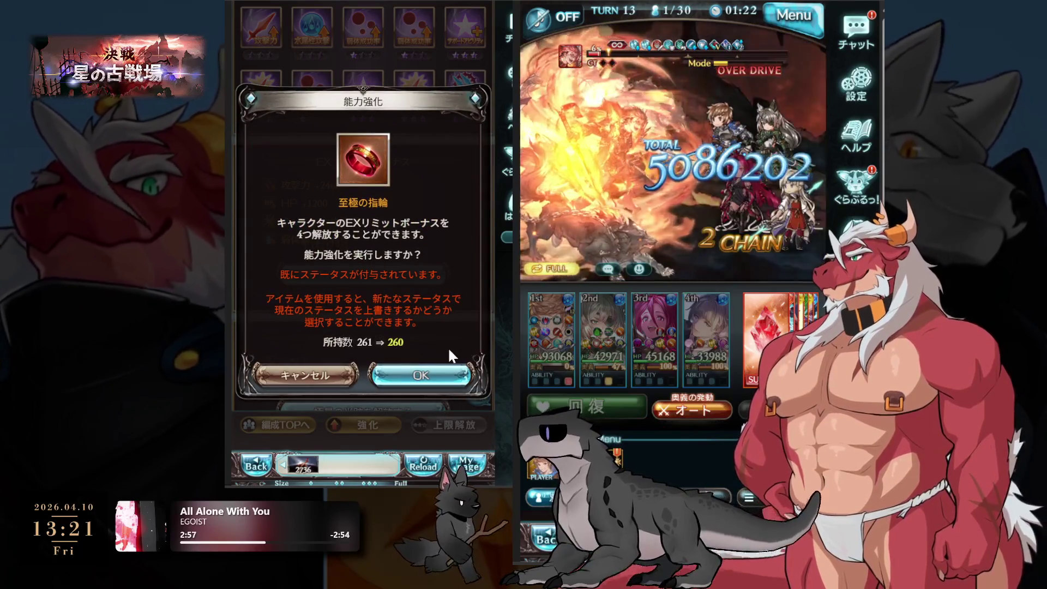
{"action": "left_click", "coordinate": [452, 364]}
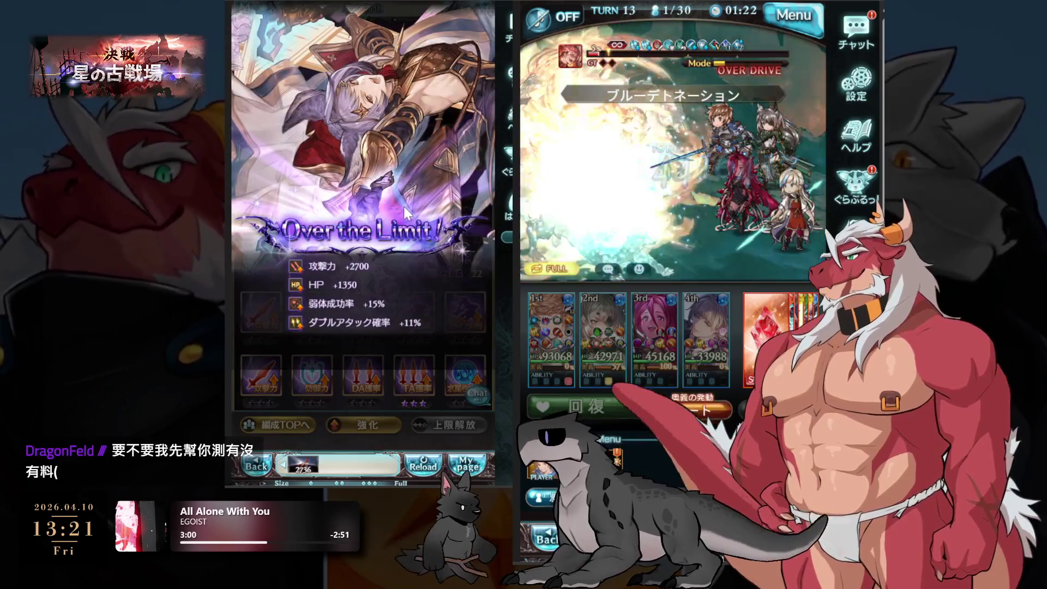
{"action": "left_click", "coordinate": [403, 206]}
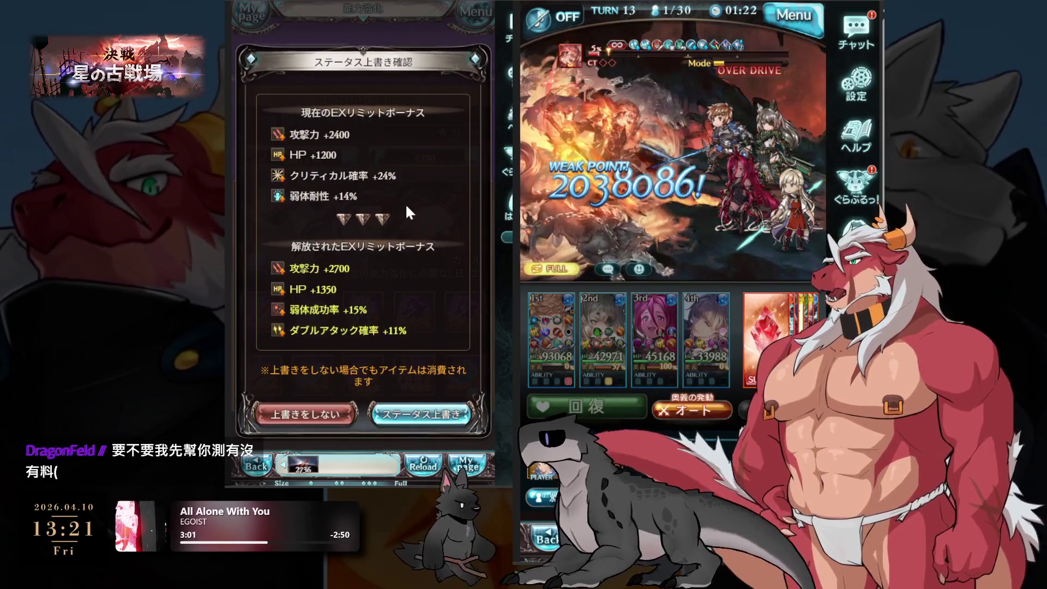
{"action": "left_click", "coordinate": [319, 413]}
Reroll again and overwrite with ATK +1500, HP +750, ability damage cap +14%, double attack +15%.
{"action": "left_click", "coordinate": [438, 256]}
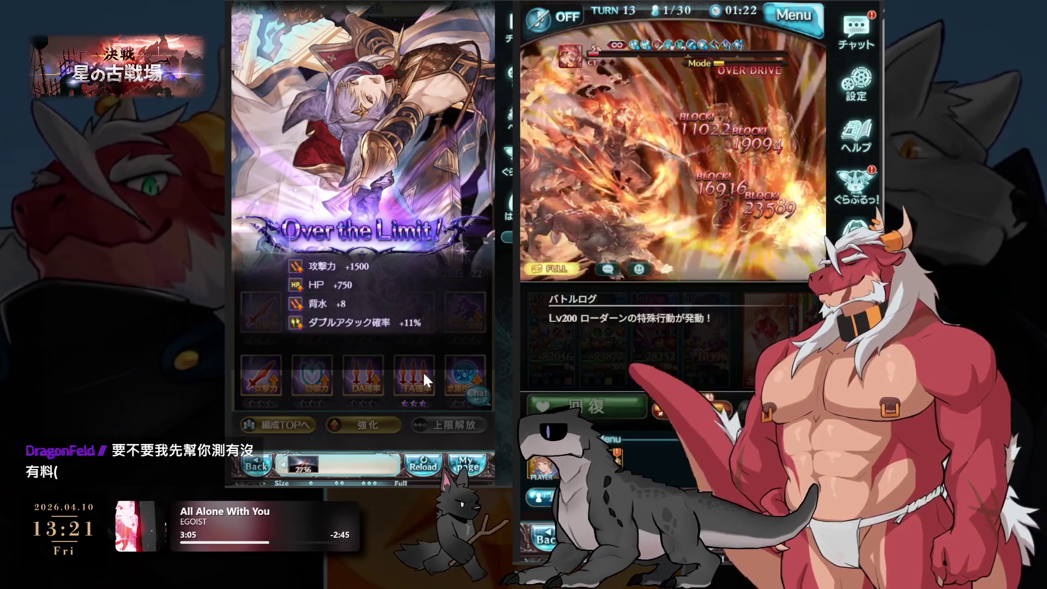
{"action": "left_click", "coordinate": [398, 228]}
{"action": "left_click", "coordinate": [311, 405]}
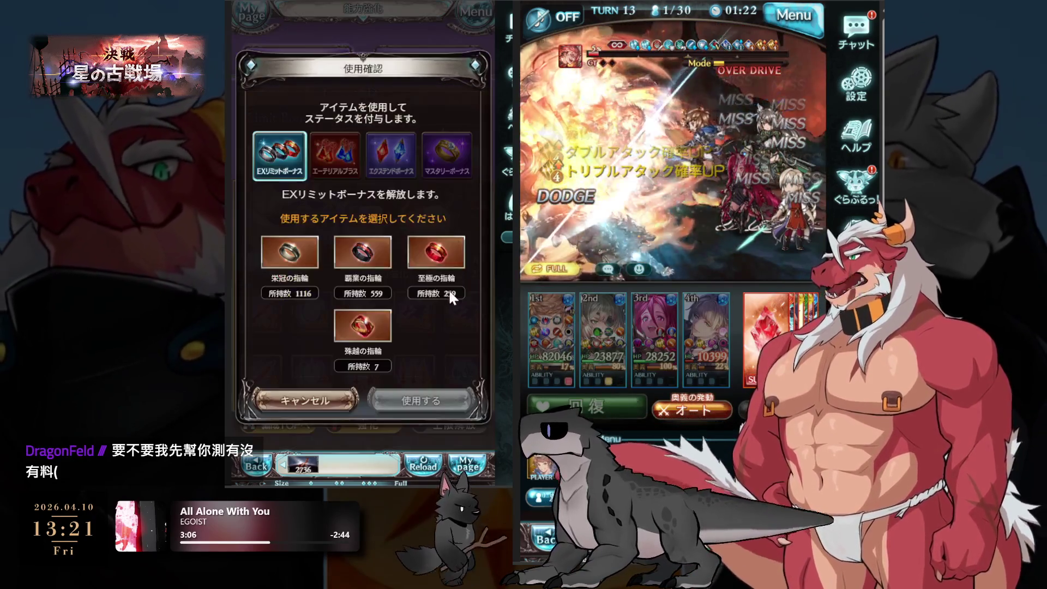
{"action": "left_click", "coordinate": [419, 402]}
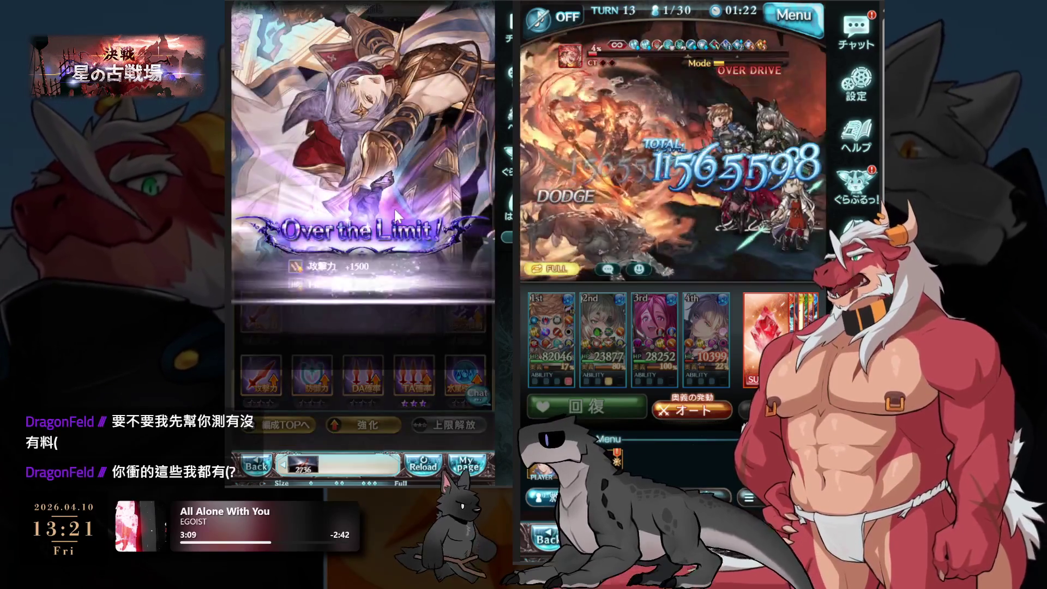
{"action": "left_click", "coordinate": [402, 234]}
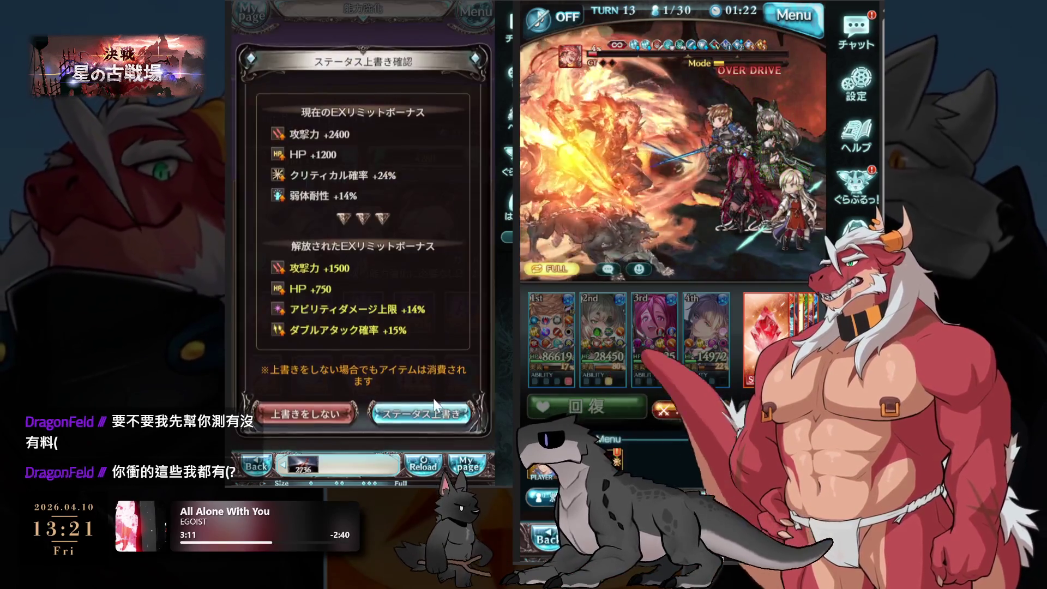
{"action": "left_click", "coordinate": [422, 414]}
{"action": "scroll", "coordinate": [436, 243], "scroll_direction": "down", "scroll_amount": 5}
{"action": "scroll", "coordinate": [401, 358], "scroll_direction": "down", "scroll_amount": 3}
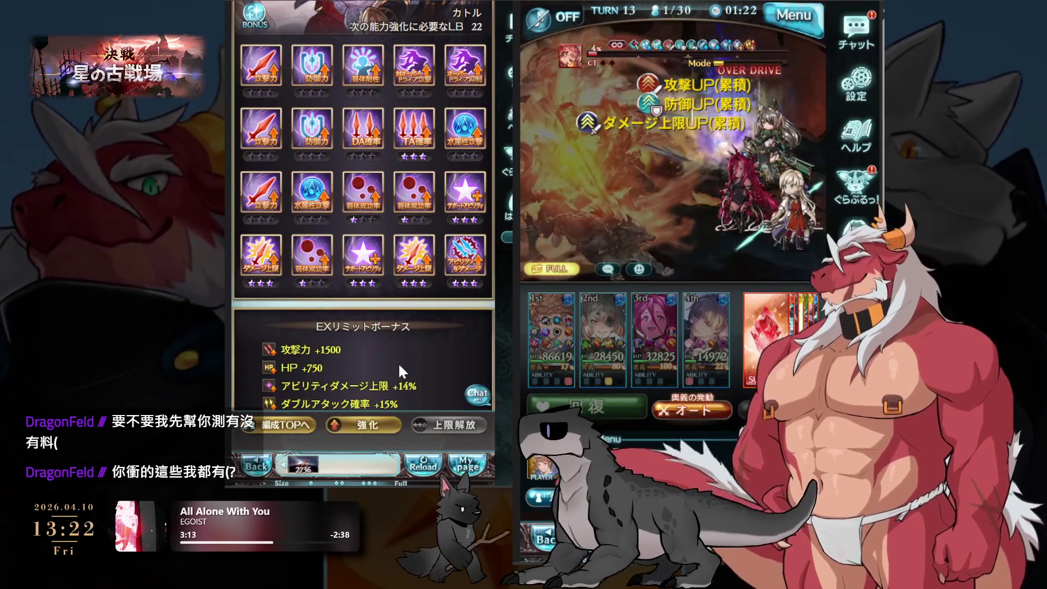
{"action": "left_click", "coordinate": [363, 406]}
Use one 流水の耳飾り earring on Quatre's Ethereal Plus bonus.
{"action": "left_click", "coordinate": [326, 257]}
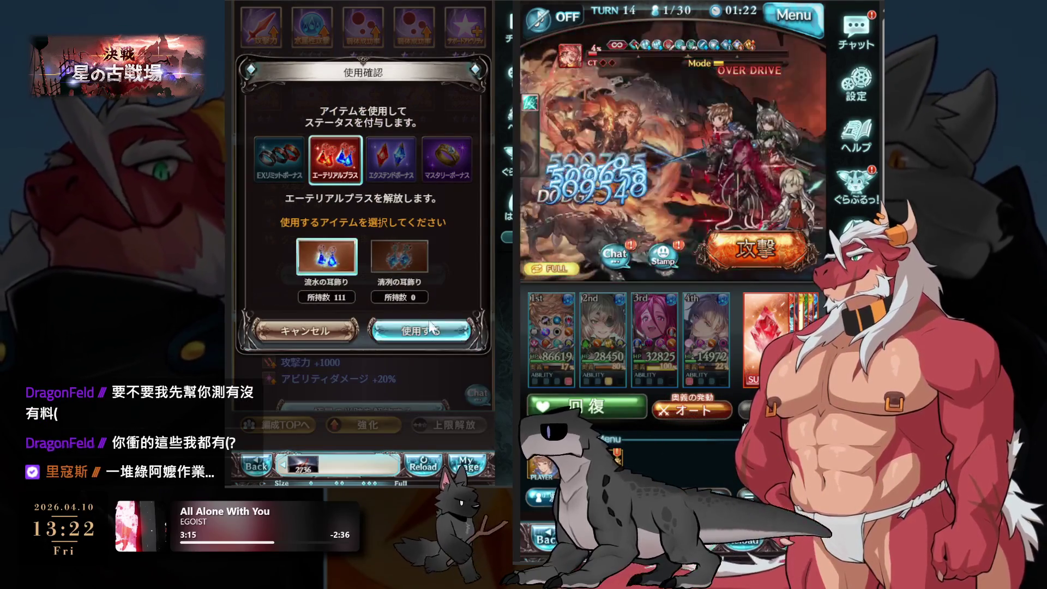
{"action": "left_click", "coordinate": [431, 330]}
{"action": "left_click", "coordinate": [432, 347]}
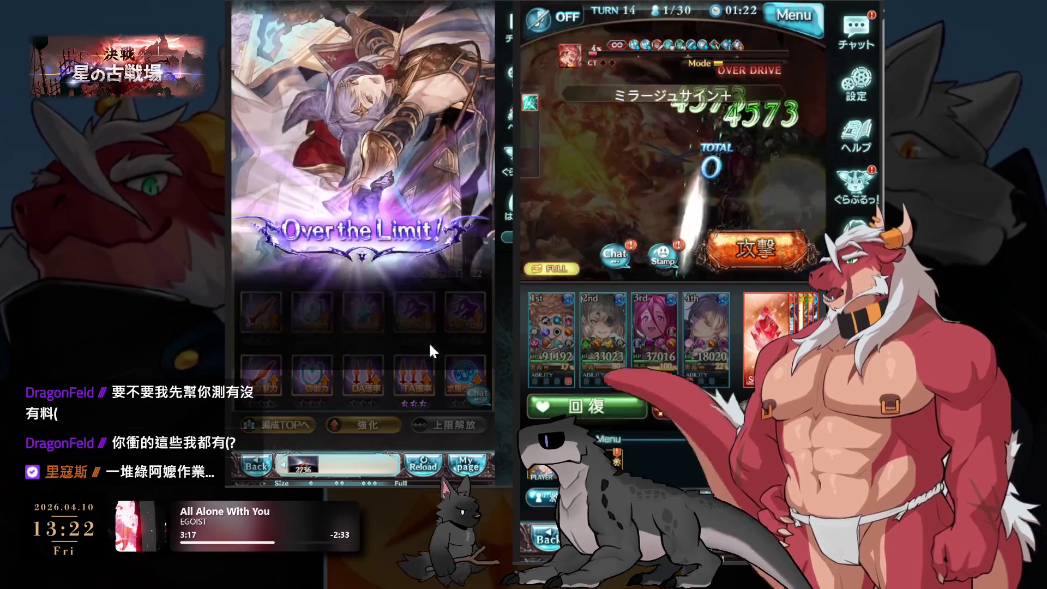
{"action": "left_click", "coordinate": [417, 264]}
Use a second 流水の耳飾り and overwrite the Ethereal Plus with damage dealt +8.
{"action": "scroll", "coordinate": [375, 294], "scroll_direction": "down", "scroll_amount": 5}
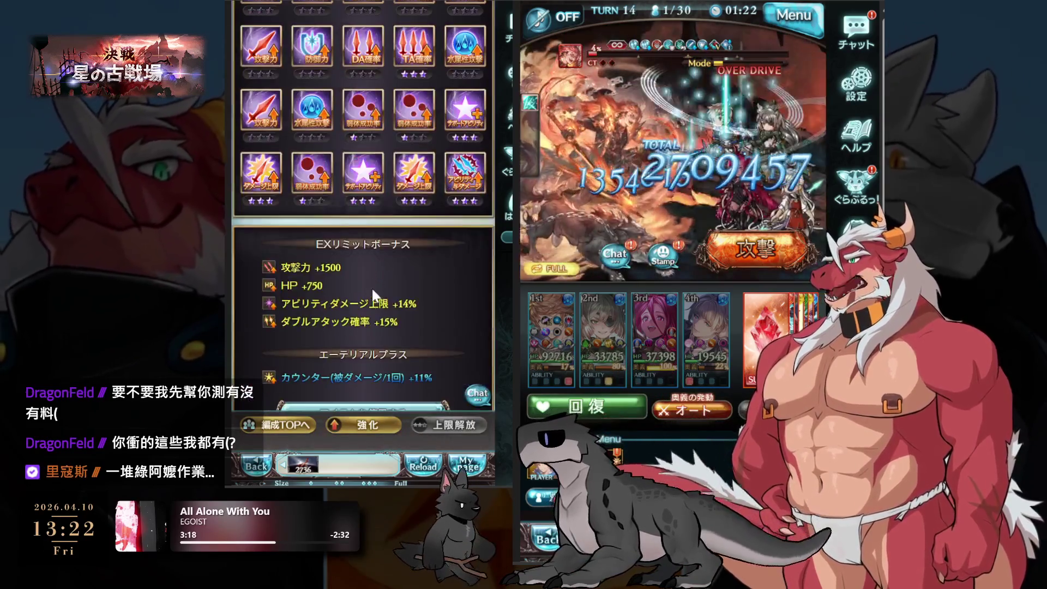
{"action": "left_click", "coordinate": [371, 246]}
{"action": "left_click", "coordinate": [420, 330]}
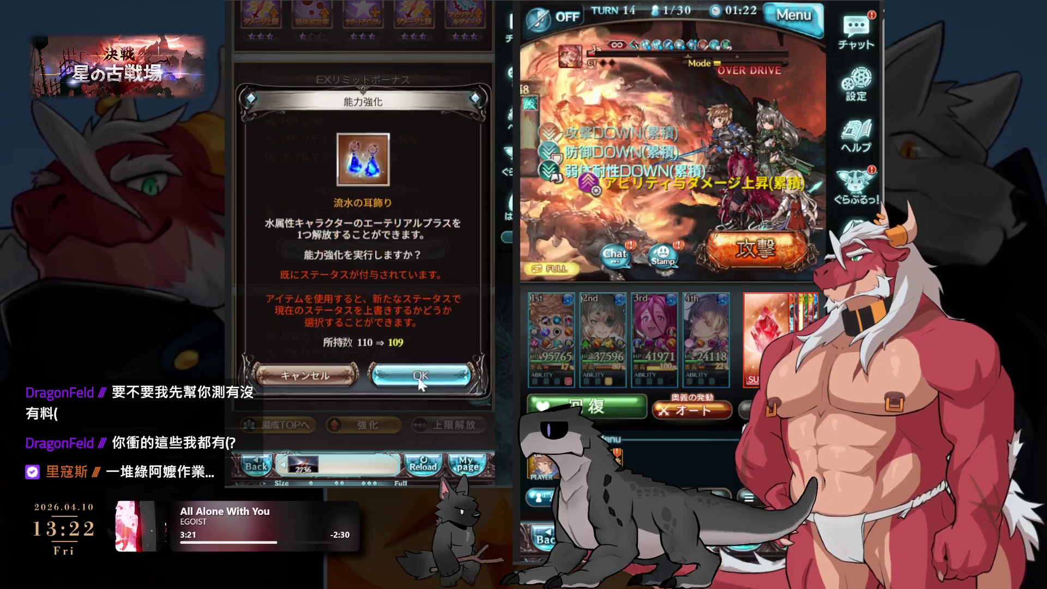
{"action": "left_click", "coordinate": [425, 344]}
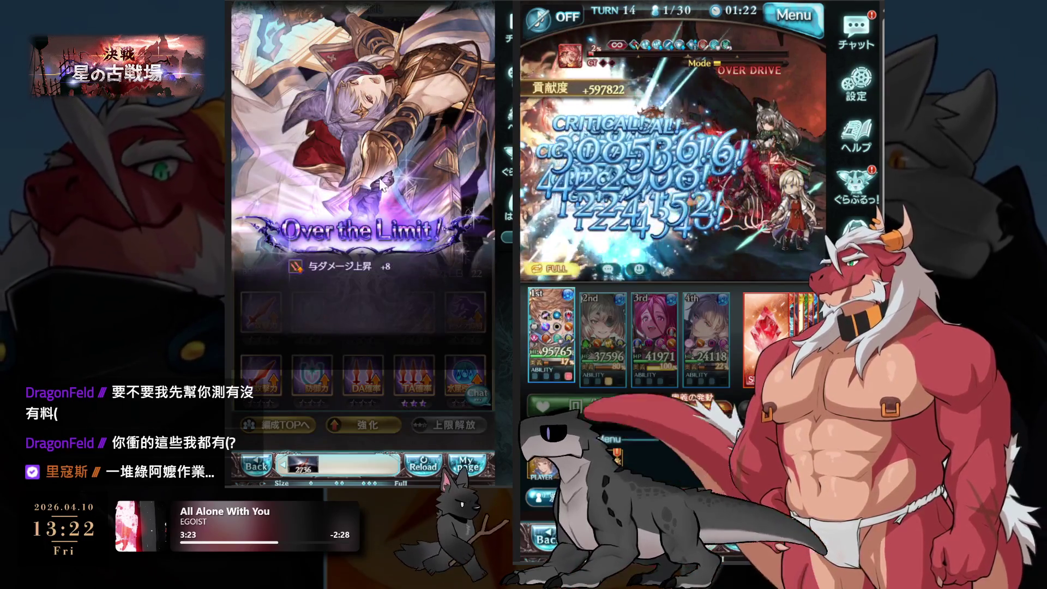
{"action": "left_click", "coordinate": [401, 334]}
{"action": "left_click", "coordinate": [420, 346]}
{"action": "scroll", "coordinate": [382, 284], "scroll_direction": "down", "scroll_amount": 4}
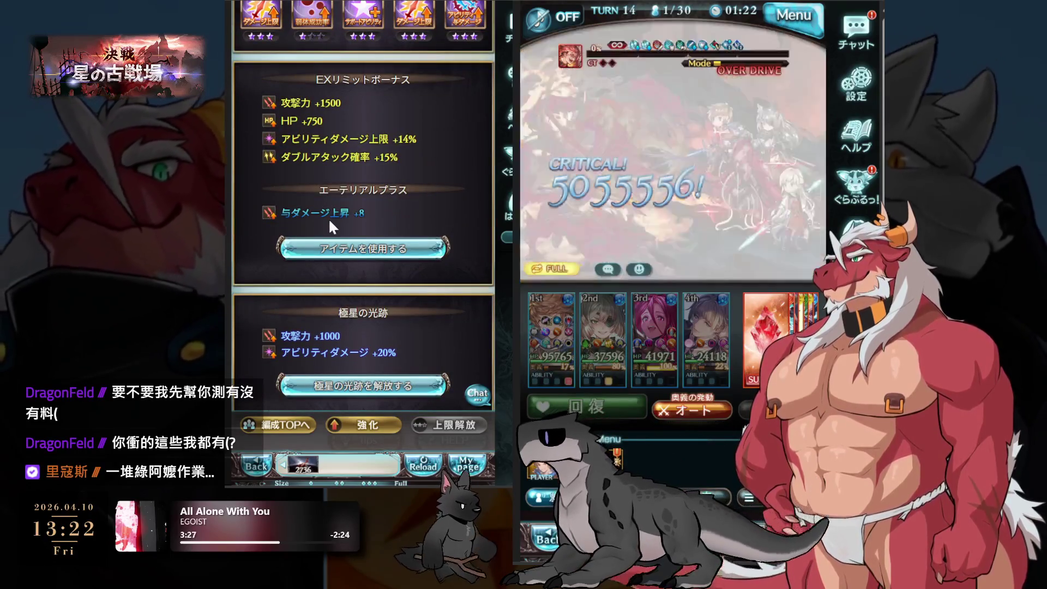
{"action": "scroll", "coordinate": [326, 217], "scroll_direction": "up", "scroll_amount": 7}
{"action": "scroll", "coordinate": [374, 349], "scroll_direction": "up", "scroll_amount": 4}
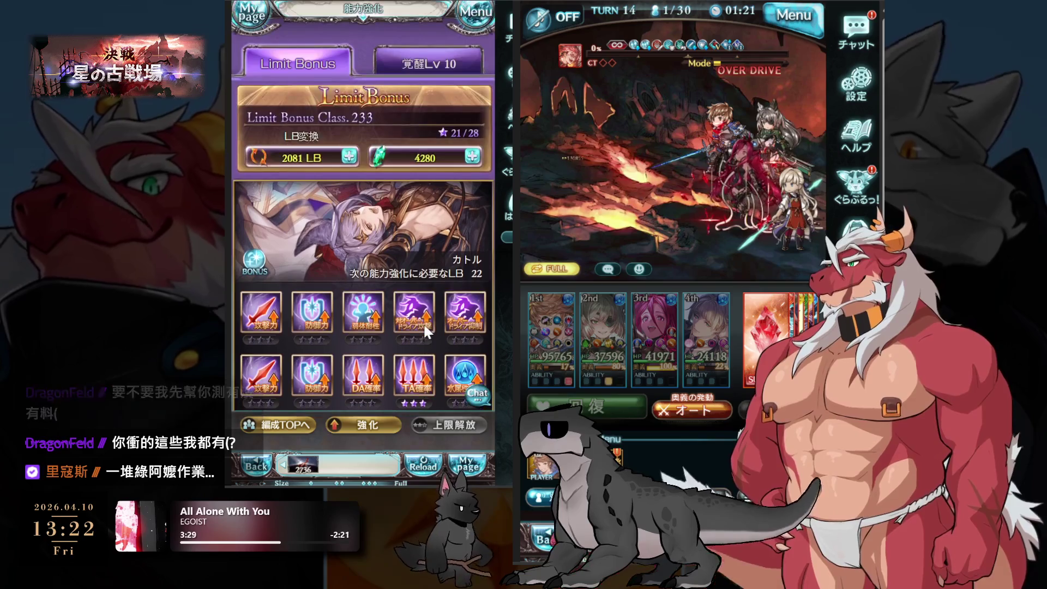
{"action": "scroll", "coordinate": [425, 311], "scroll_direction": "down", "scroll_amount": 8}
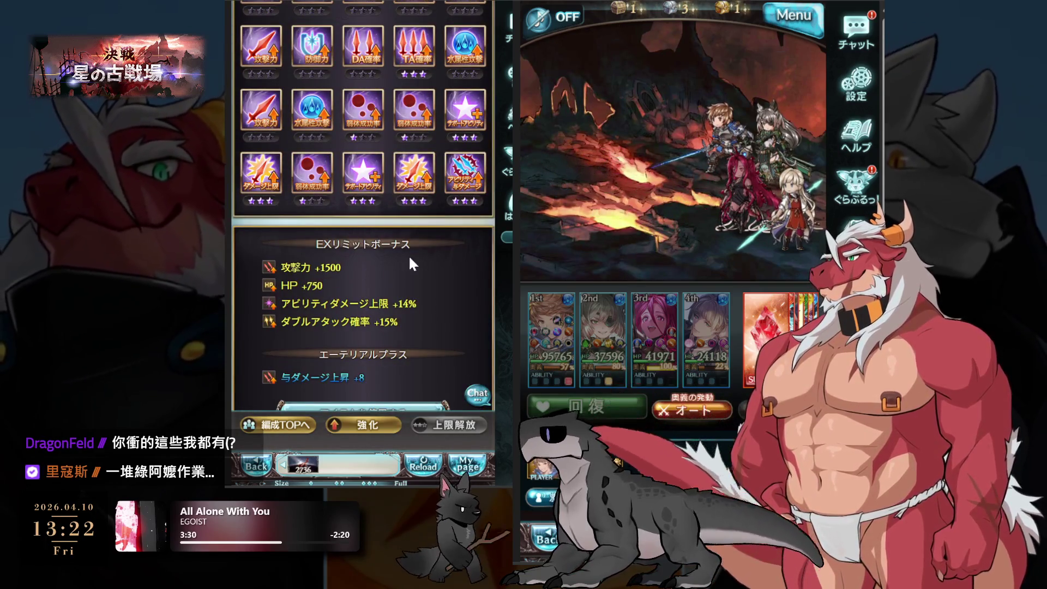
{"action": "scroll", "coordinate": [359, 322], "scroll_direction": "down", "scroll_amount": 3}
Open カトル's artifact page and filter artifacts by a group III skill usage-rate option.
{"action": "left_click", "coordinate": [363, 262]}
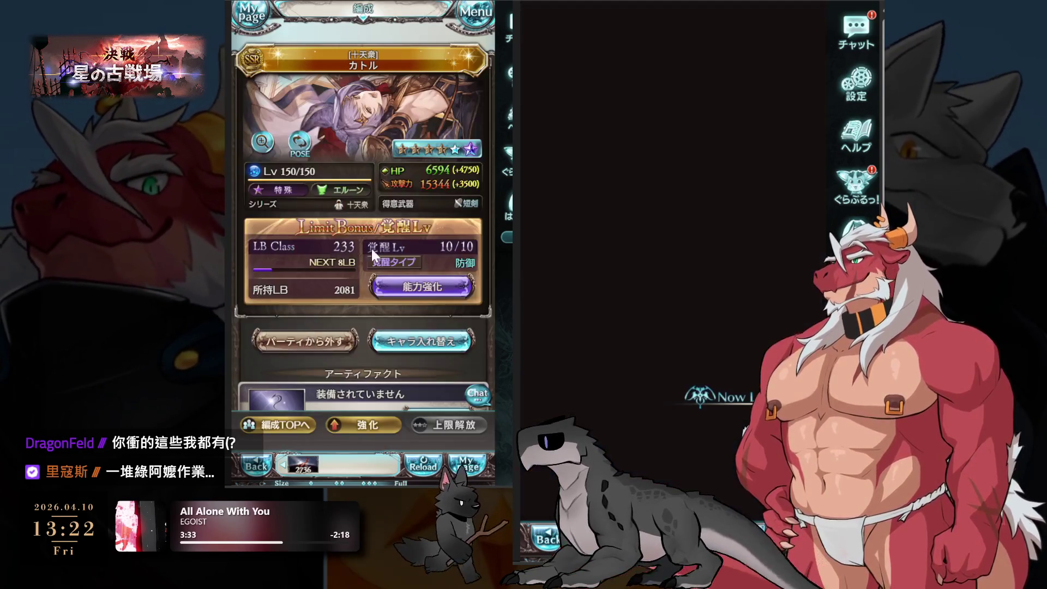
{"action": "scroll", "coordinate": [364, 235], "scroll_direction": "down", "scroll_amount": 5}
{"action": "scroll", "coordinate": [357, 222], "scroll_direction": "up", "scroll_amount": 2}
{"action": "left_click", "coordinate": [420, 155]}
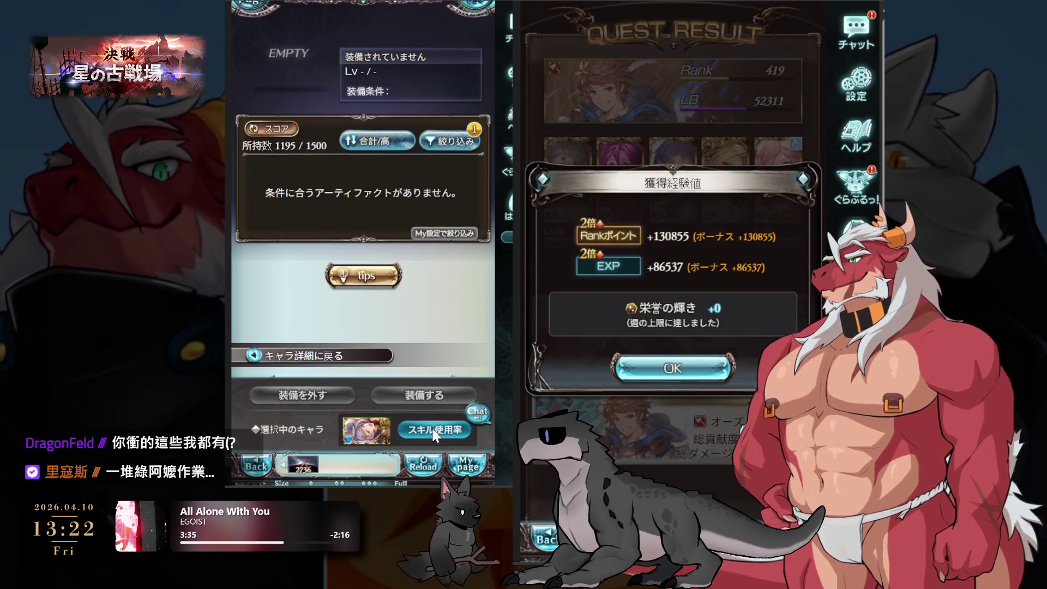
{"action": "left_click", "coordinate": [435, 429]}
{"action": "left_click", "coordinate": [417, 156]}
{"action": "left_click", "coordinate": [354, 167]}
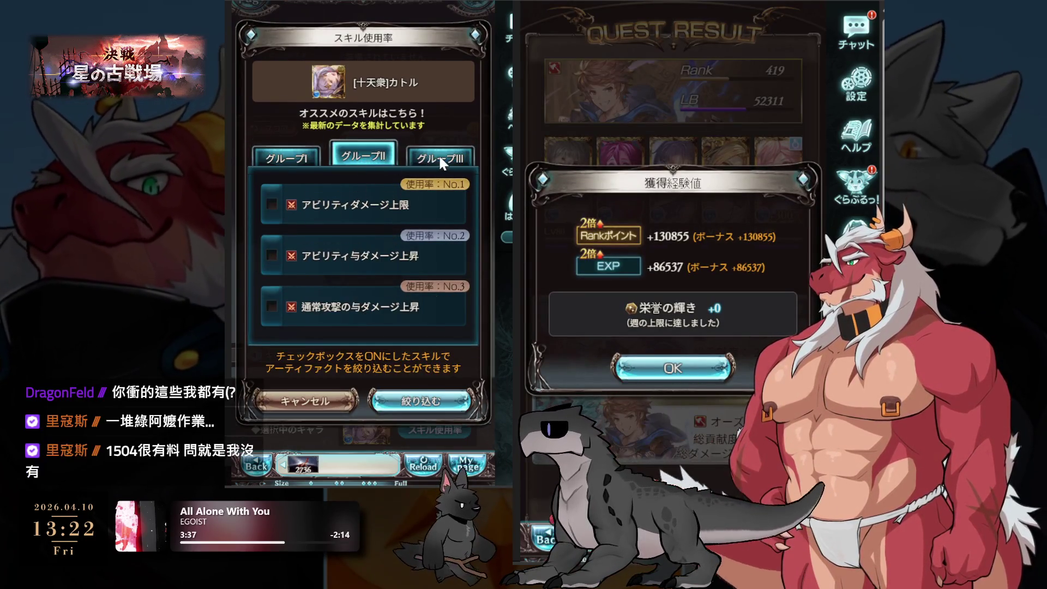
{"action": "left_click", "coordinate": [438, 155]}
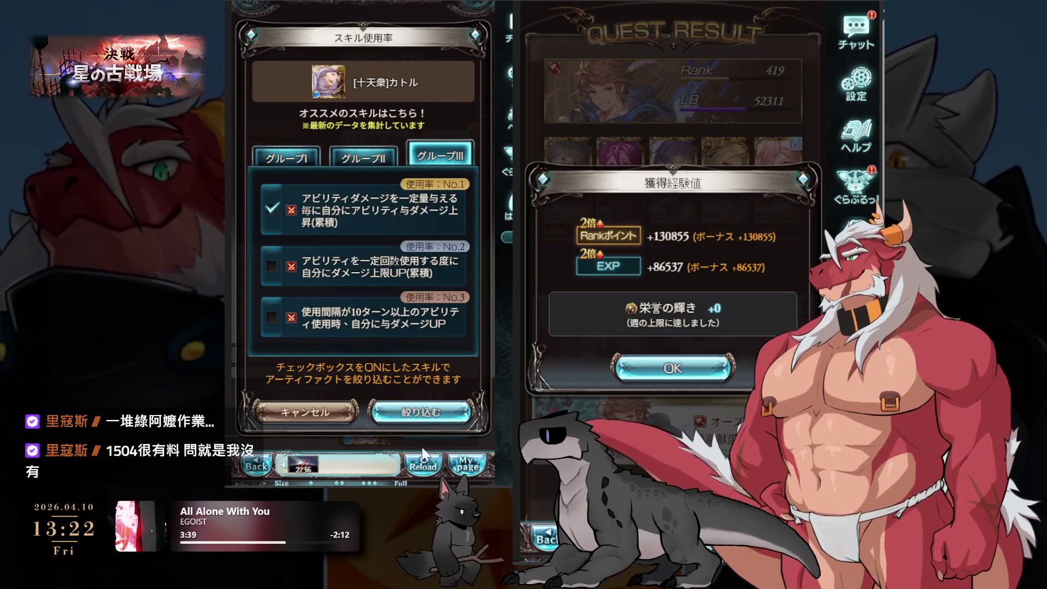
{"action": "left_click", "coordinate": [423, 413]}
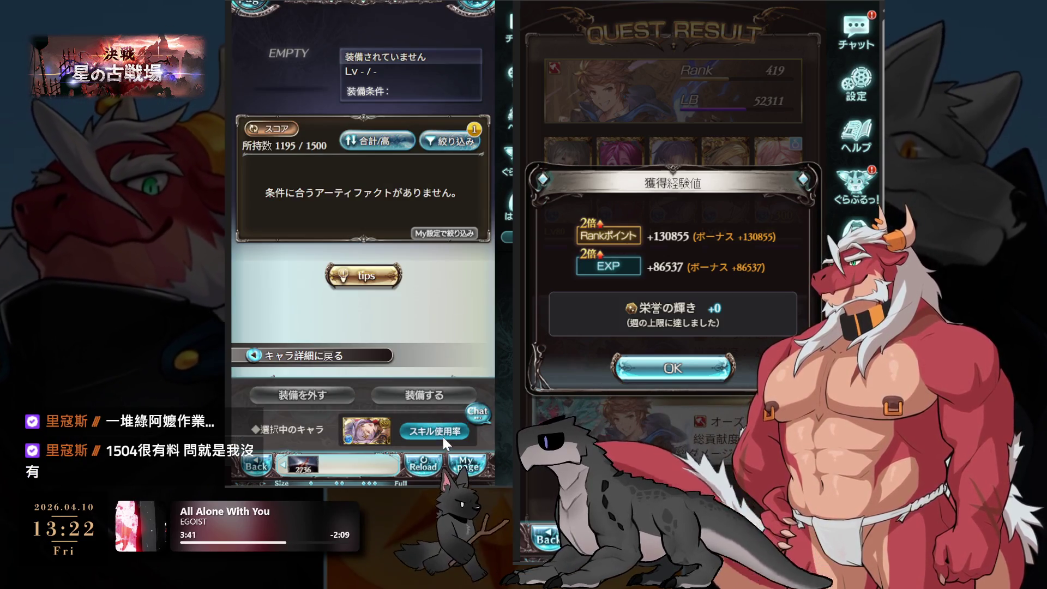
Refilter by the No.2 group III skill, compare matching artifacts, then filter by the top group II skill.
{"action": "left_click", "coordinate": [439, 431]}
{"action": "left_click", "coordinate": [439, 156]}
{"action": "left_click", "coordinate": [377, 272]}
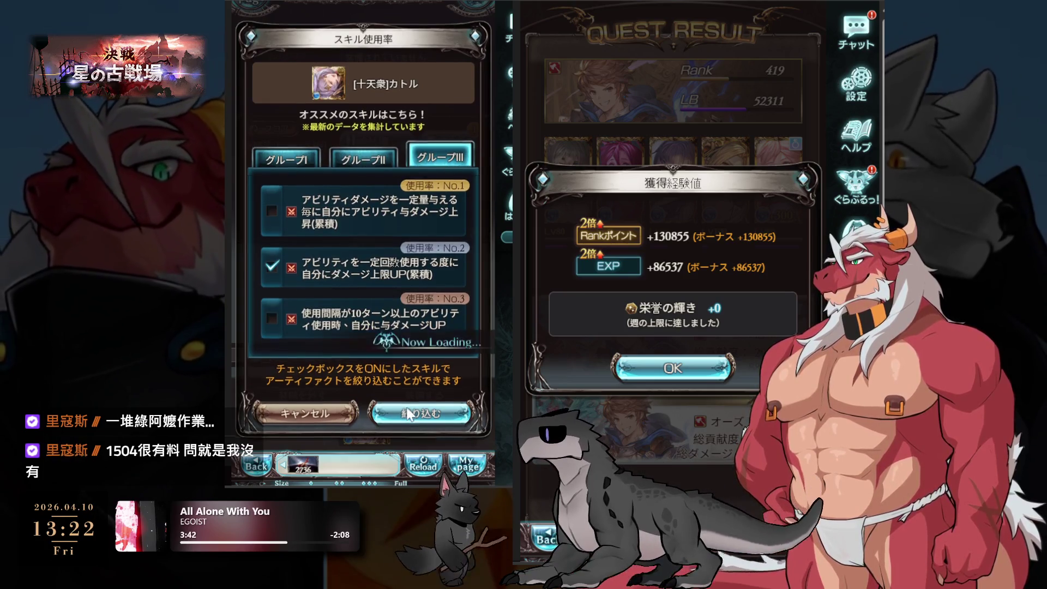
{"action": "left_click", "coordinate": [420, 413]}
{"action": "left_click", "coordinate": [286, 198]}
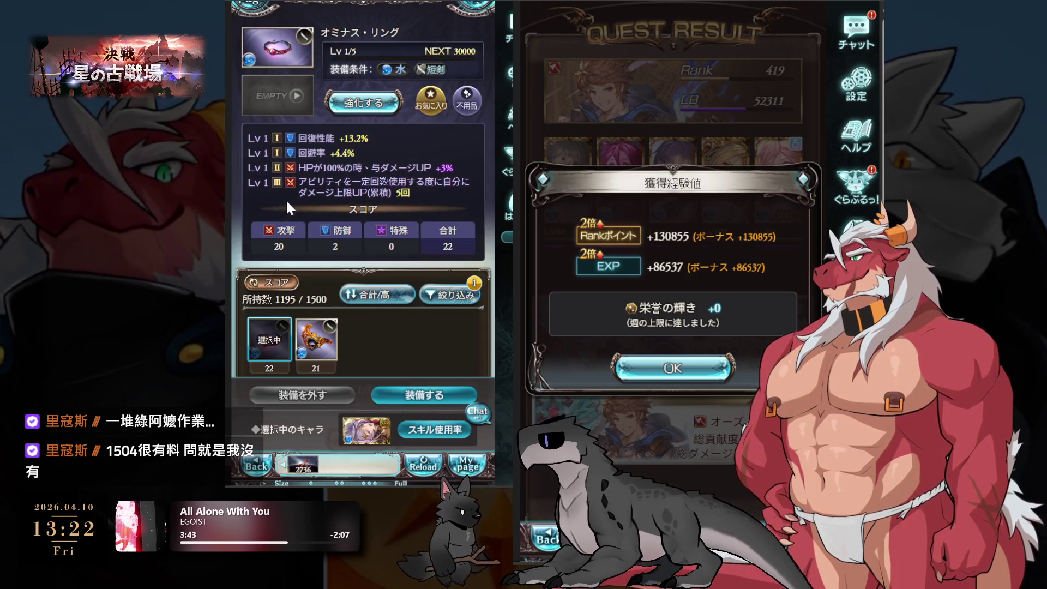
{"action": "left_click", "coordinate": [324, 335]}
{"action": "left_click", "coordinate": [274, 343]}
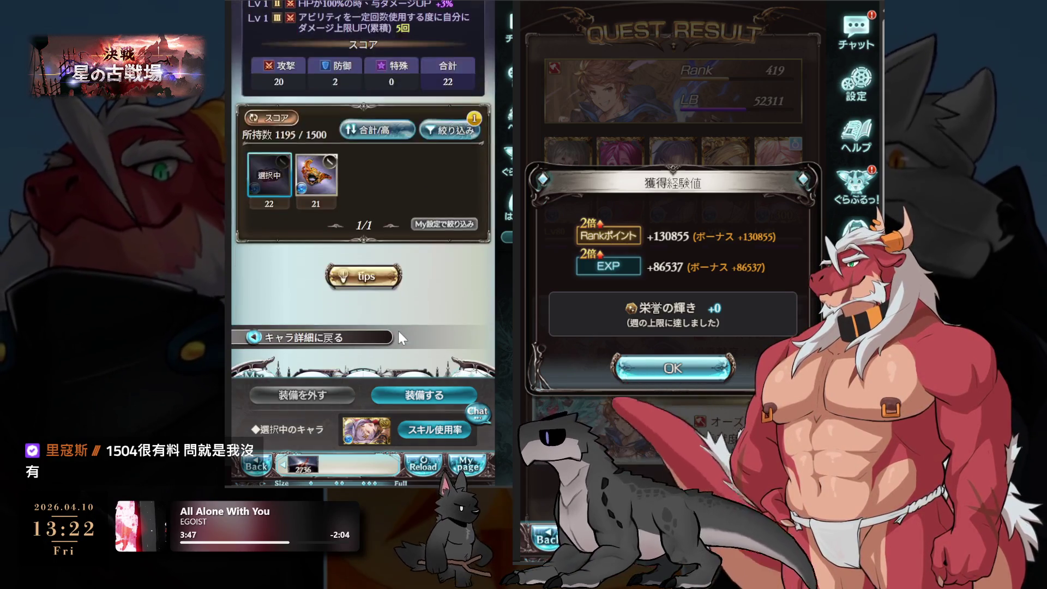
{"action": "left_click", "coordinate": [440, 422]}
{"action": "left_click", "coordinate": [378, 139]}
{"action": "left_click", "coordinate": [384, 191]}
{"action": "left_click", "coordinate": [421, 384]}
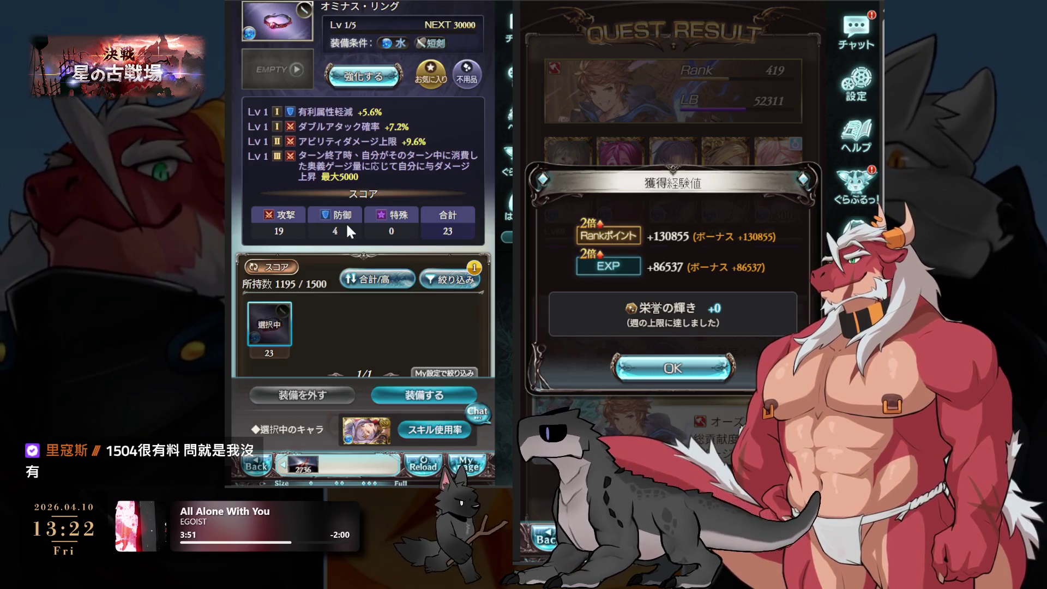
Enhance the オミナス・リング to Lv 5 with enhancement material.
{"action": "left_click", "coordinate": [374, 79]}
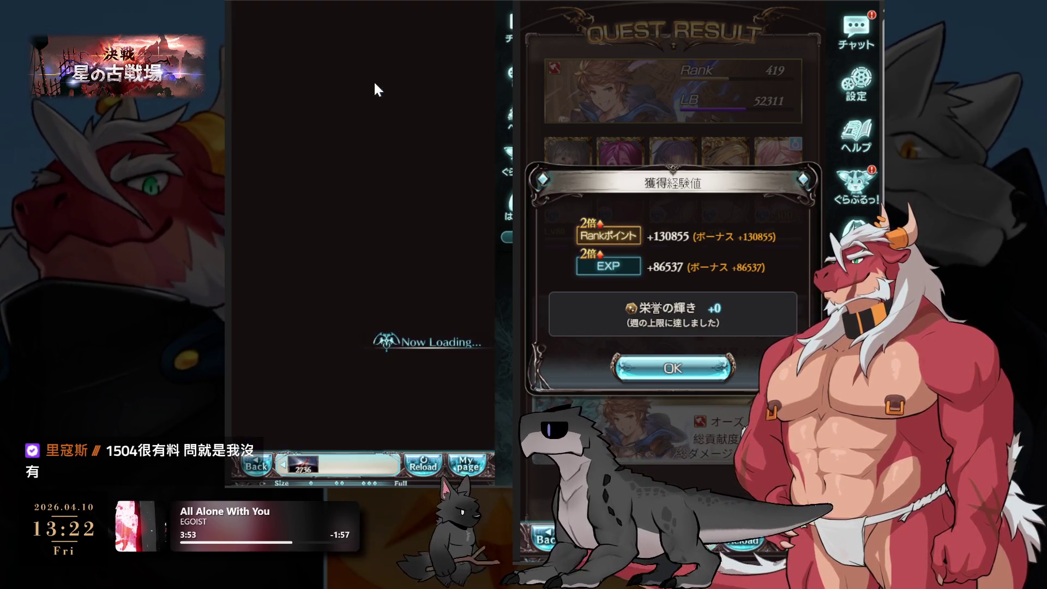
{"action": "scroll", "coordinate": [355, 288], "scroll_direction": "down", "scroll_amount": 5}
{"action": "left_click", "coordinate": [355, 289]}
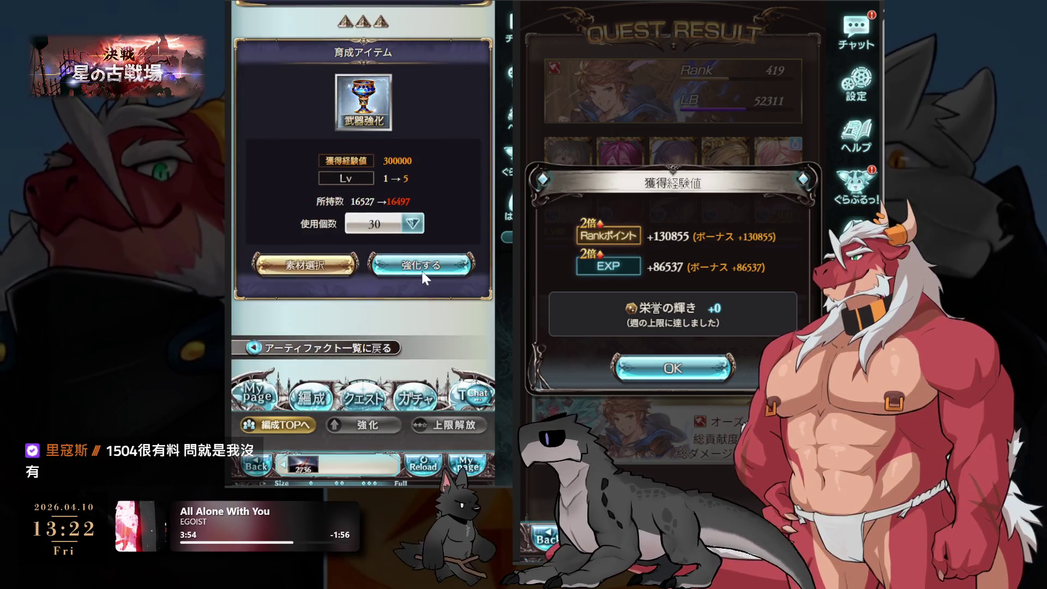
{"action": "left_click", "coordinate": [420, 257]}
Equip the オミナス・リング on カトル and return to the party formation screen.
{"action": "left_click", "coordinate": [284, 426]}
{"action": "scroll", "coordinate": [365, 283], "scroll_direction": "down", "scroll_amount": 5}
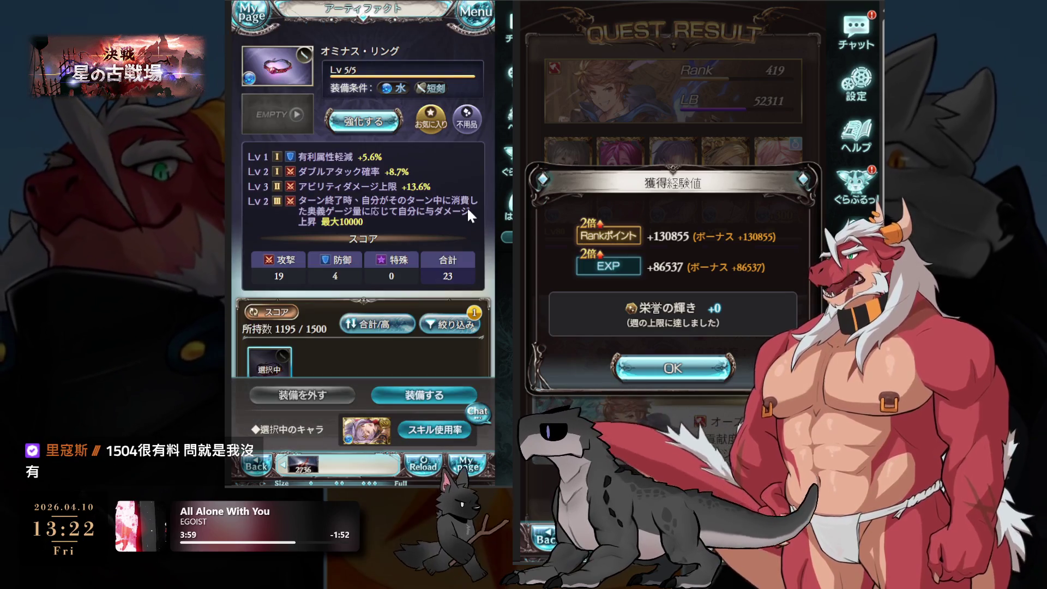
{"action": "scroll", "coordinate": [468, 208], "scroll_direction": "down", "scroll_amount": 2}
{"action": "left_click", "coordinate": [435, 392]}
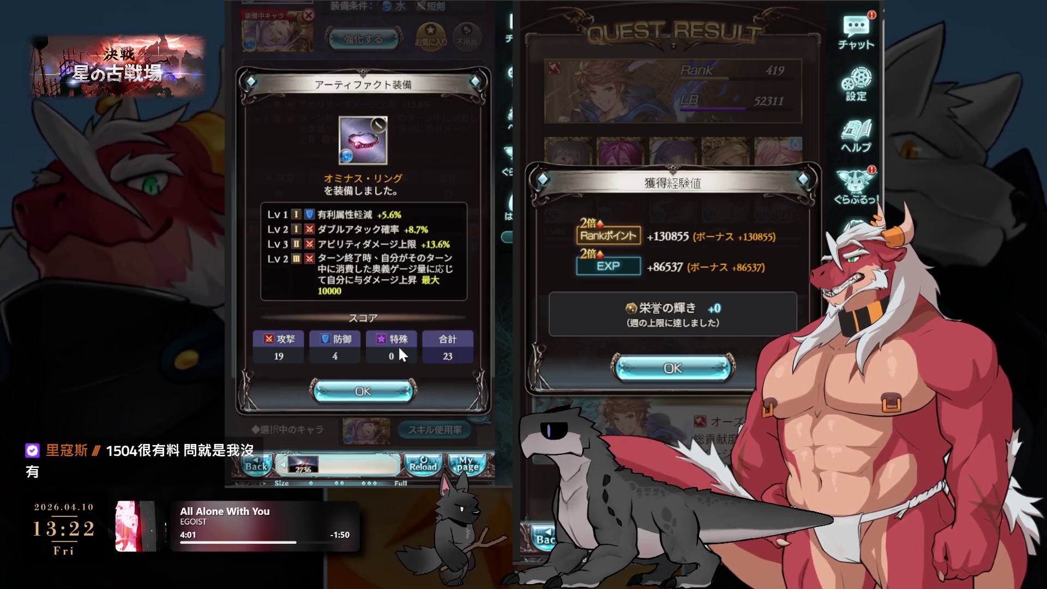
{"action": "left_click", "coordinate": [302, 346]}
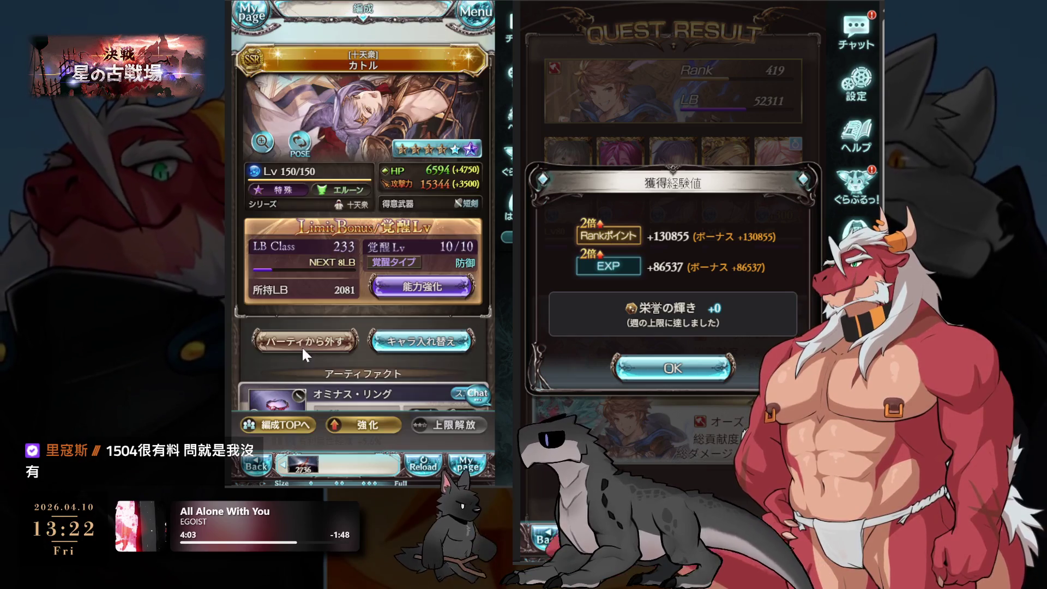
{"action": "scroll", "coordinate": [374, 283], "scroll_direction": "down", "scroll_amount": 5}
{"action": "left_click", "coordinate": [290, 425]}
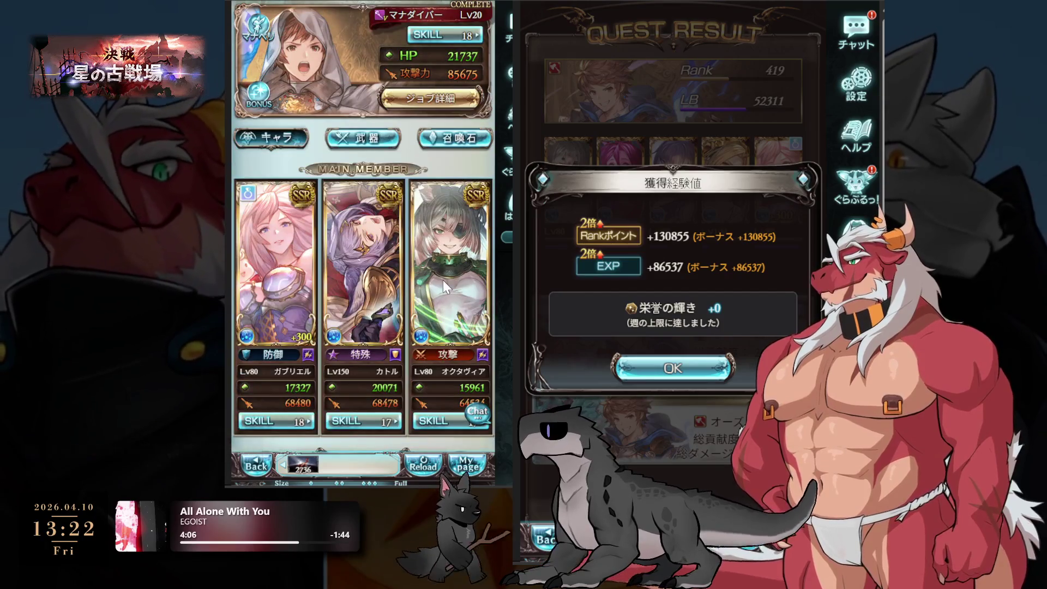
Bring up the main weapon's skill change page from the party's weapon grid.
{"action": "left_click", "coordinate": [362, 138]}
{"action": "left_click", "coordinate": [276, 290]}
{"action": "scroll", "coordinate": [388, 251], "scroll_direction": "down", "scroll_amount": 5}
{"action": "left_click", "coordinate": [393, 280]}
Go to the shop's treasure exchange and filter it to chain items.
{"action": "left_click", "coordinate": [475, 9]}
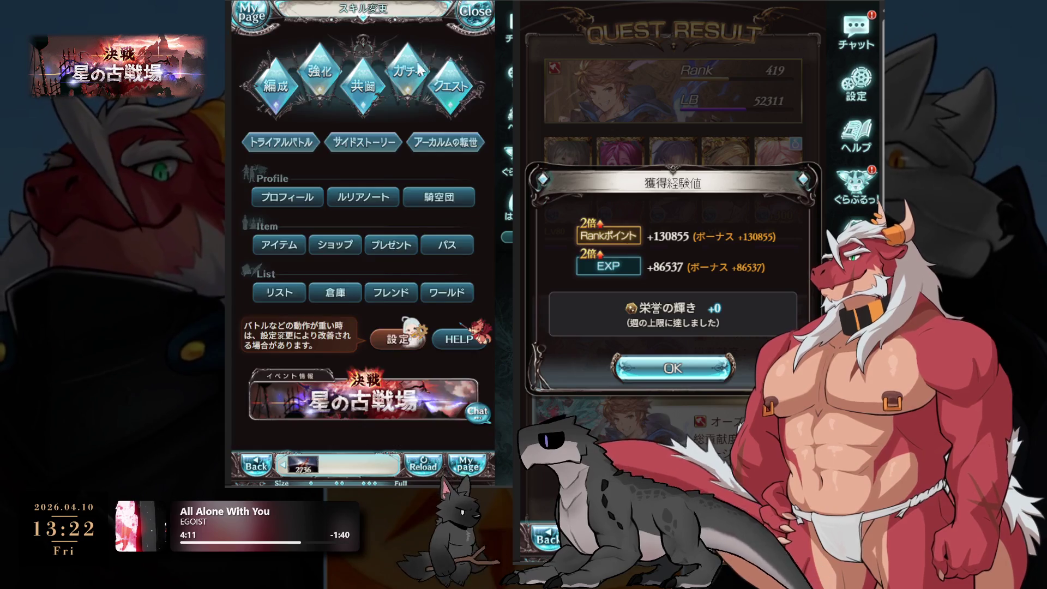
{"action": "left_click", "coordinate": [333, 245]}
{"action": "left_click", "coordinate": [458, 172]}
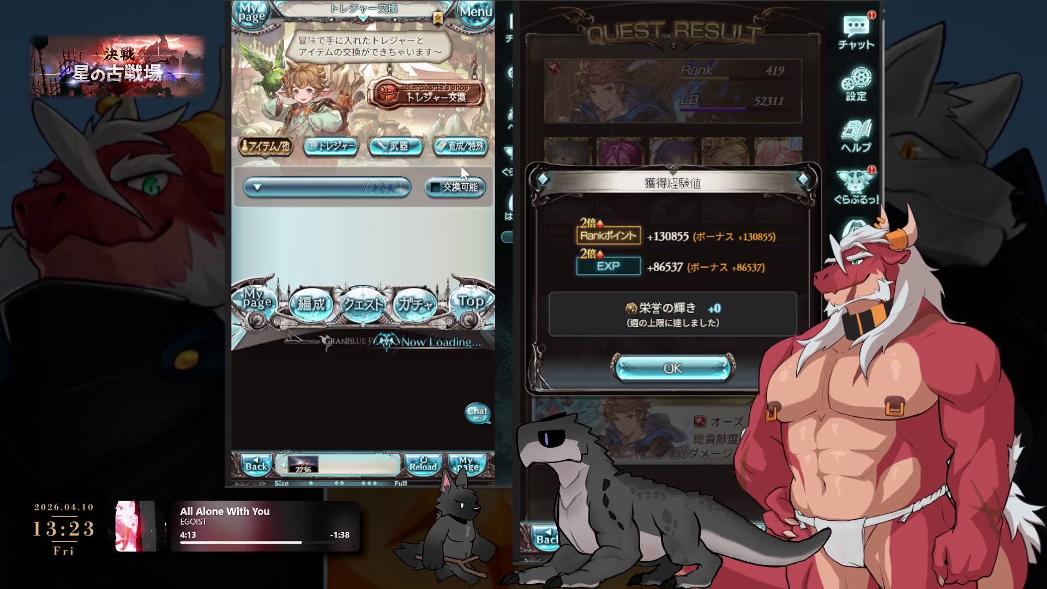
{"action": "scroll", "coordinate": [373, 231], "scroll_direction": "down", "scroll_amount": 3}
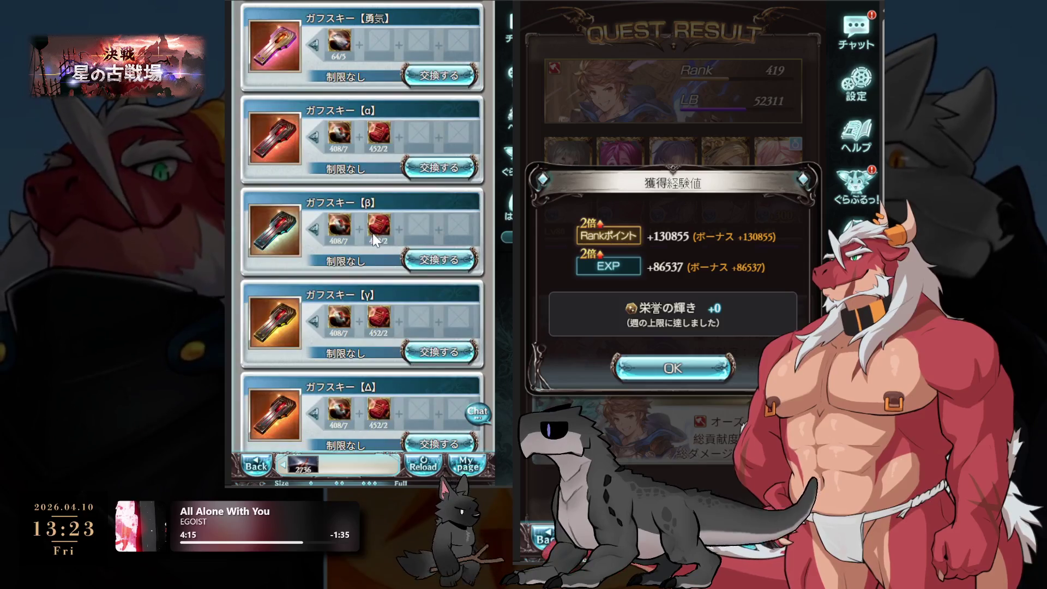
{"action": "scroll", "coordinate": [408, 180], "scroll_direction": "up", "scroll_amount": 3}
{"action": "left_click", "coordinate": [370, 178]}
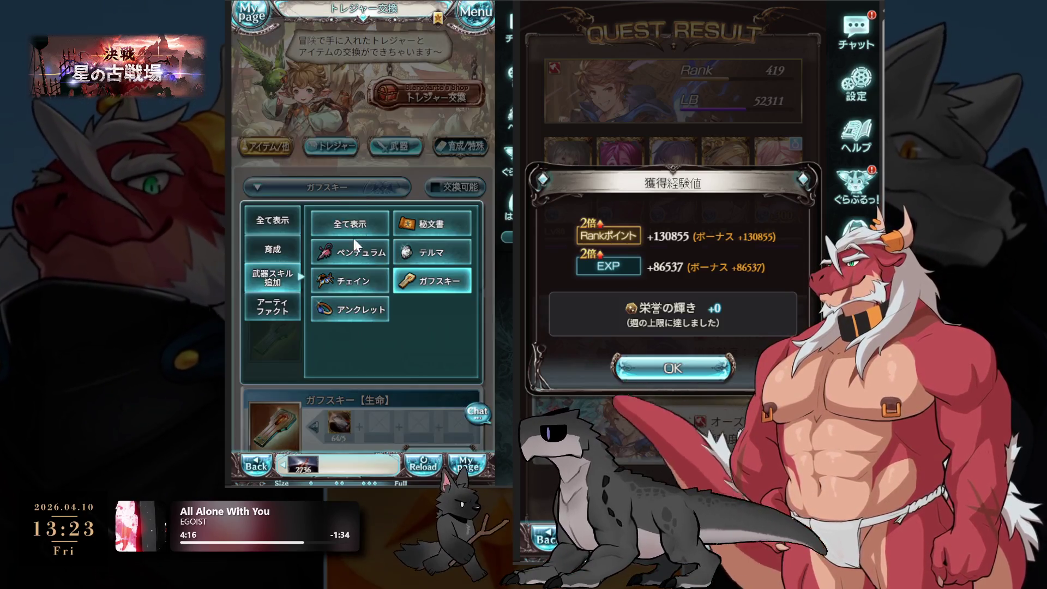
{"action": "left_click", "coordinate": [361, 252]}
Exchange treasures for one 虚詐のチェイン and return to the party's weapon grid.
{"action": "scroll", "coordinate": [371, 267], "scroll_direction": "down", "scroll_amount": 5}
{"action": "left_click", "coordinate": [439, 222]}
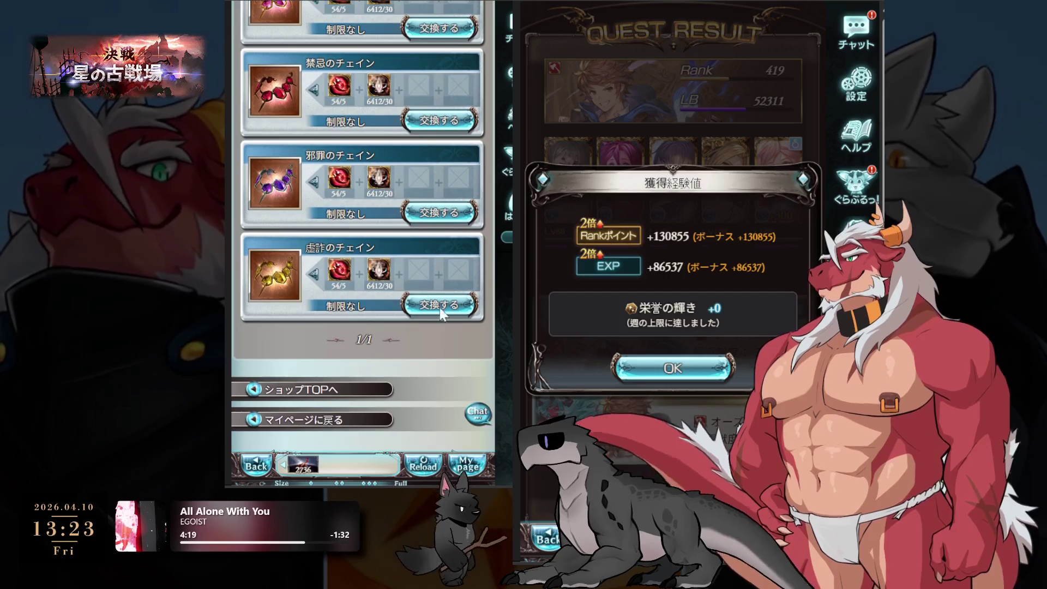
{"action": "left_click", "coordinate": [388, 370]}
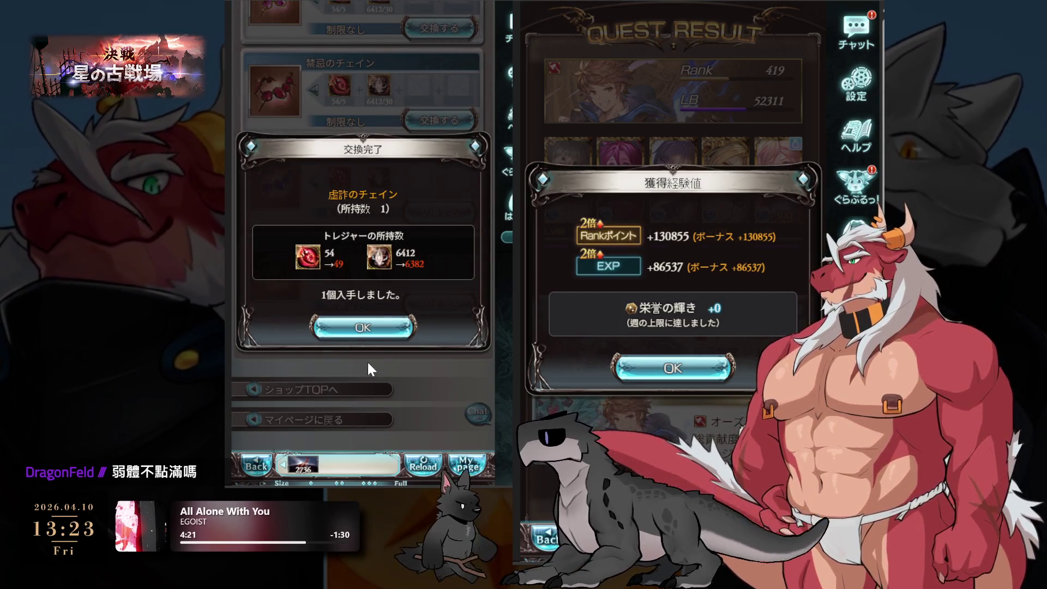
{"action": "left_click", "coordinate": [376, 324]}
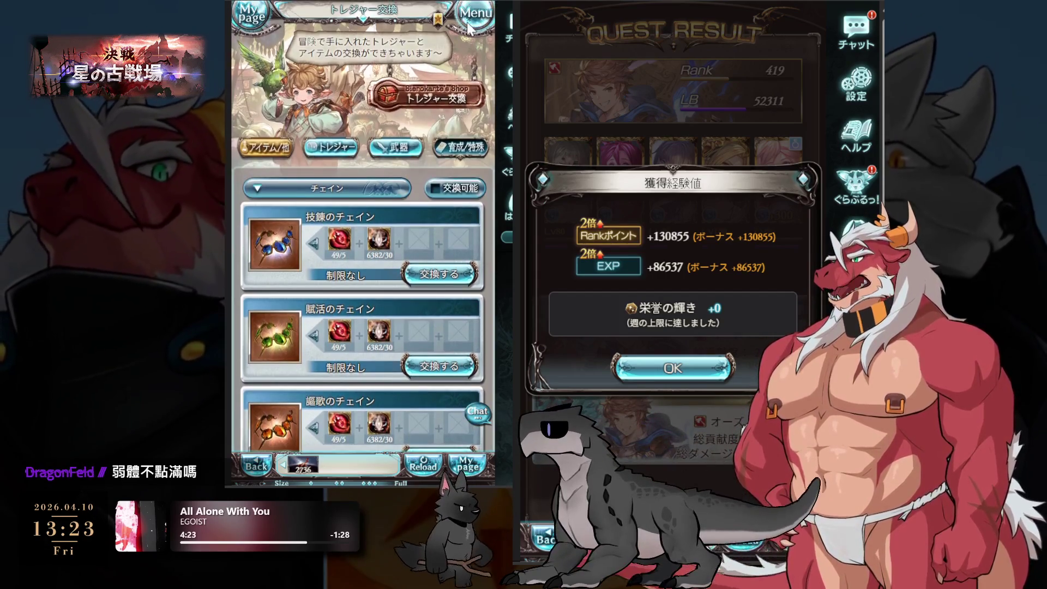
{"action": "key", "text": "e"}
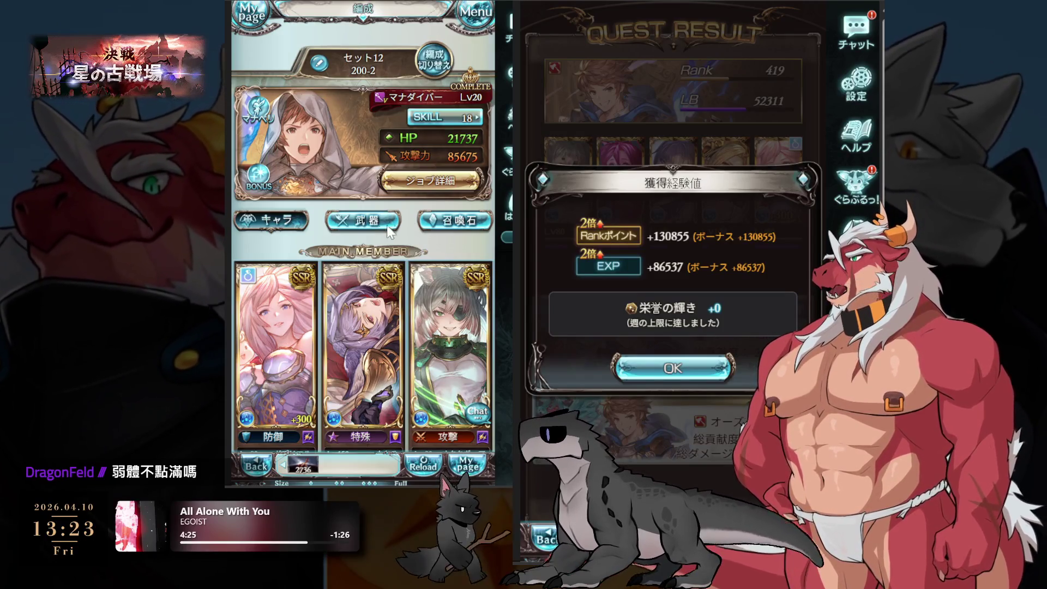
{"action": "left_click", "coordinate": [358, 218]}
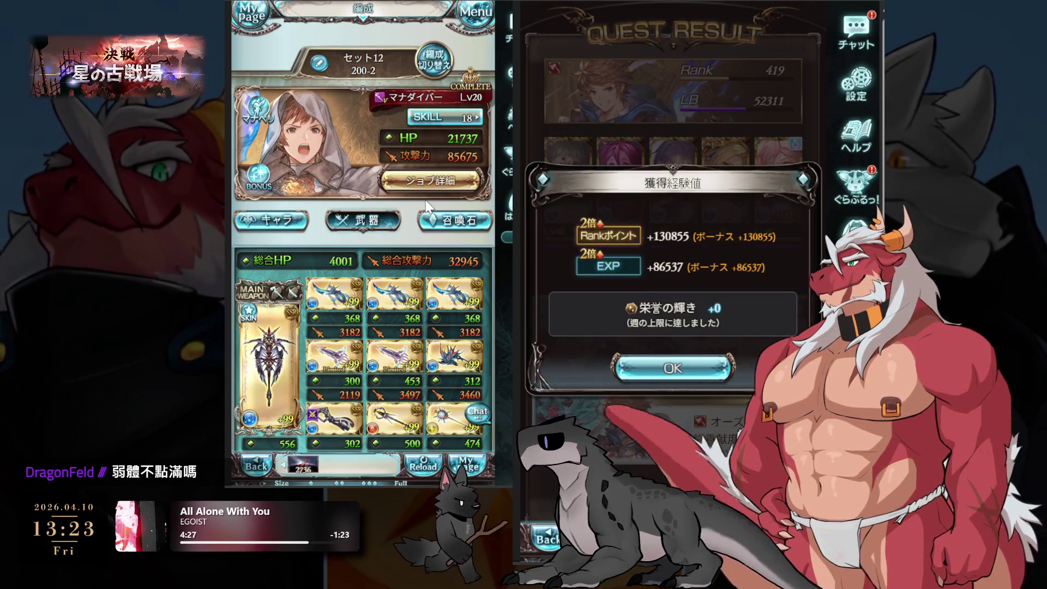
Change the main weapon's skill using the chain item, then return to the weapon grid.
{"action": "left_click", "coordinate": [301, 335]}
{"action": "scroll", "coordinate": [408, 264], "scroll_direction": "down", "scroll_amount": 5}
{"action": "left_click", "coordinate": [384, 368]}
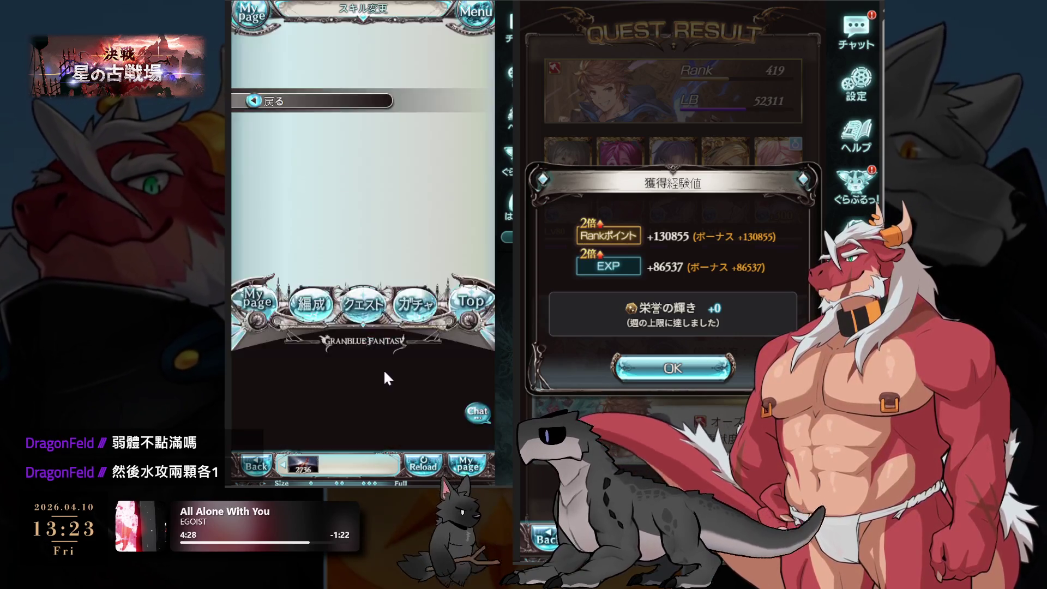
{"action": "scroll", "coordinate": [440, 194], "scroll_direction": "down", "scroll_amount": 1}
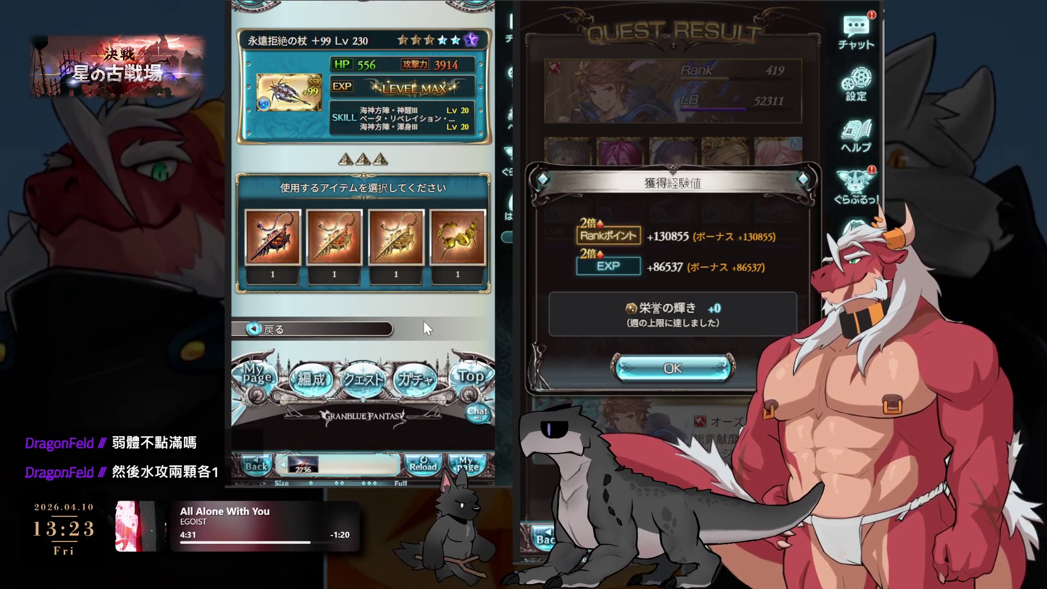
{"action": "left_click", "coordinate": [457, 238]}
{"action": "left_click", "coordinate": [414, 360]}
{"action": "left_click", "coordinate": [409, 335]}
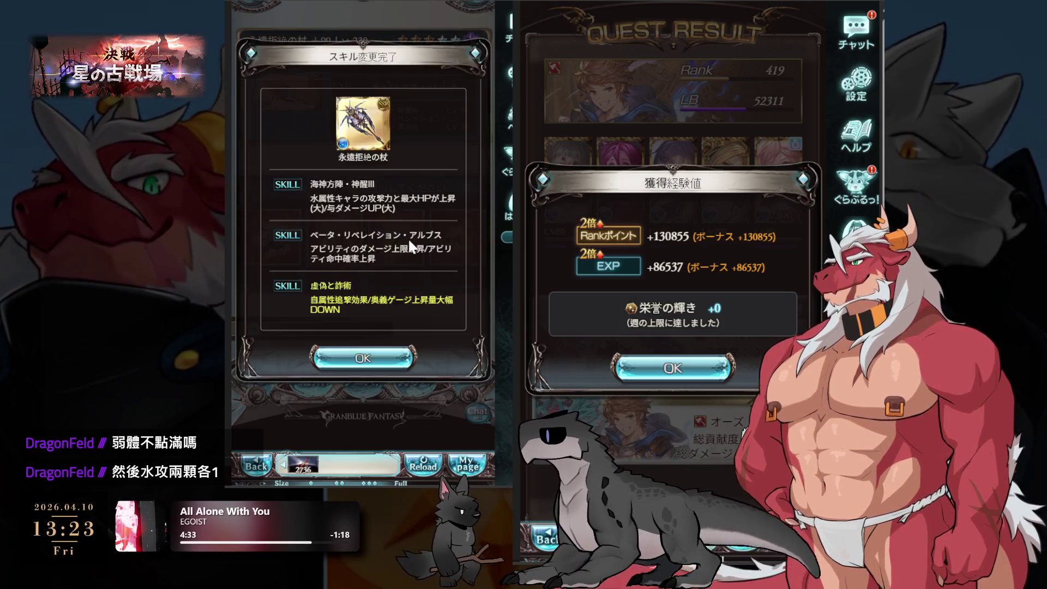
{"action": "left_click", "coordinate": [367, 362]}
{"action": "left_click", "coordinate": [293, 426]}
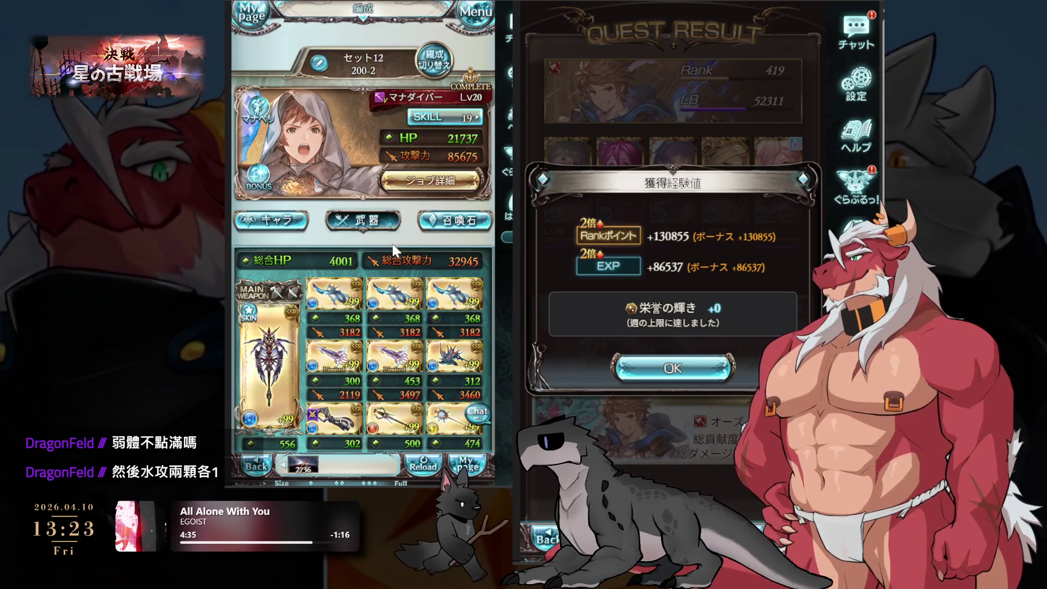
Show the party's summons and filter the selection list to SSR and the wanted element.
{"action": "scroll", "coordinate": [394, 248], "scroll_direction": "down", "scroll_amount": 1}
{"action": "scroll", "coordinate": [376, 233], "scroll_direction": "down", "scroll_amount": 3}
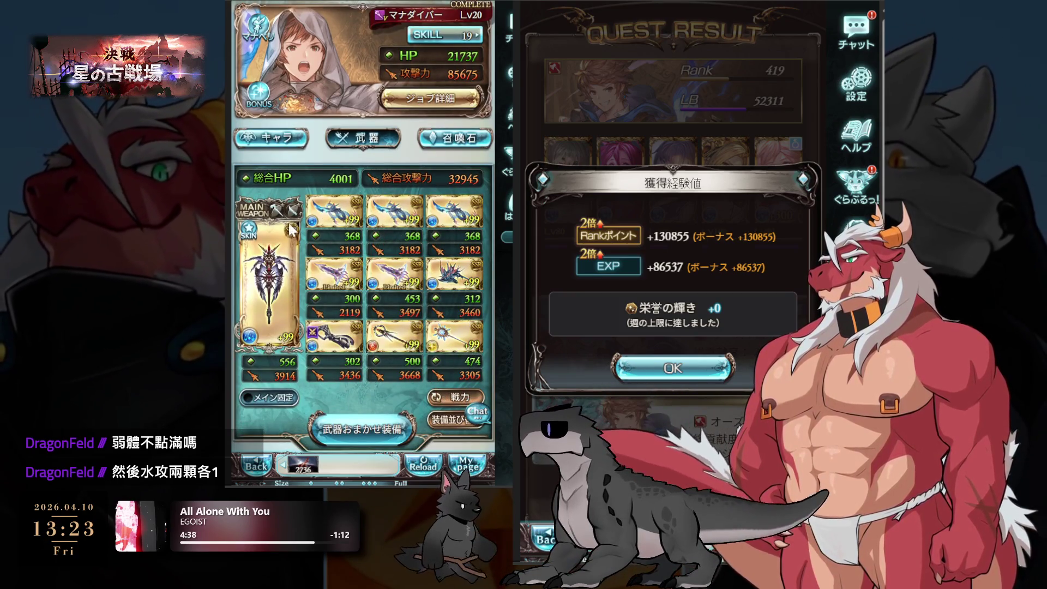
{"action": "left_click", "coordinate": [452, 139]}
{"action": "scroll", "coordinate": [288, 216], "scroll_direction": "down", "scroll_amount": 3}
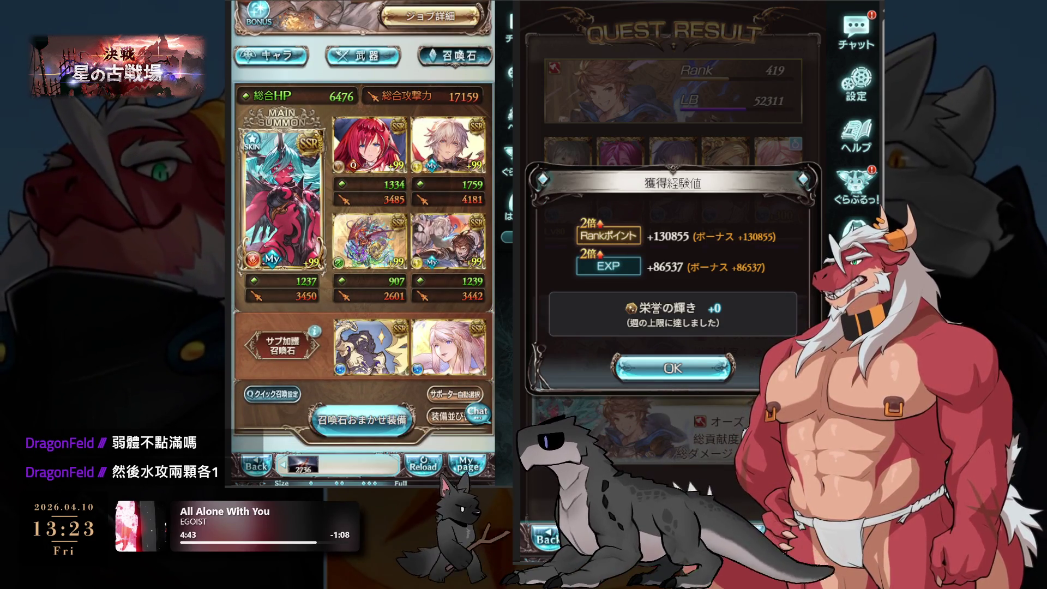
{"action": "left_click", "coordinate": [459, 191]}
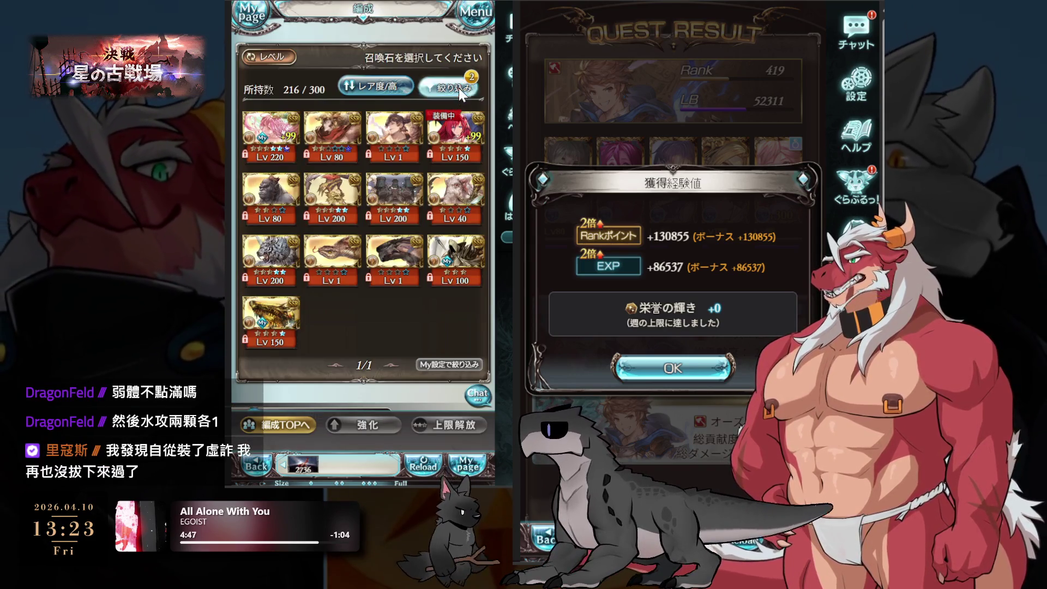
{"action": "left_click", "coordinate": [458, 87]}
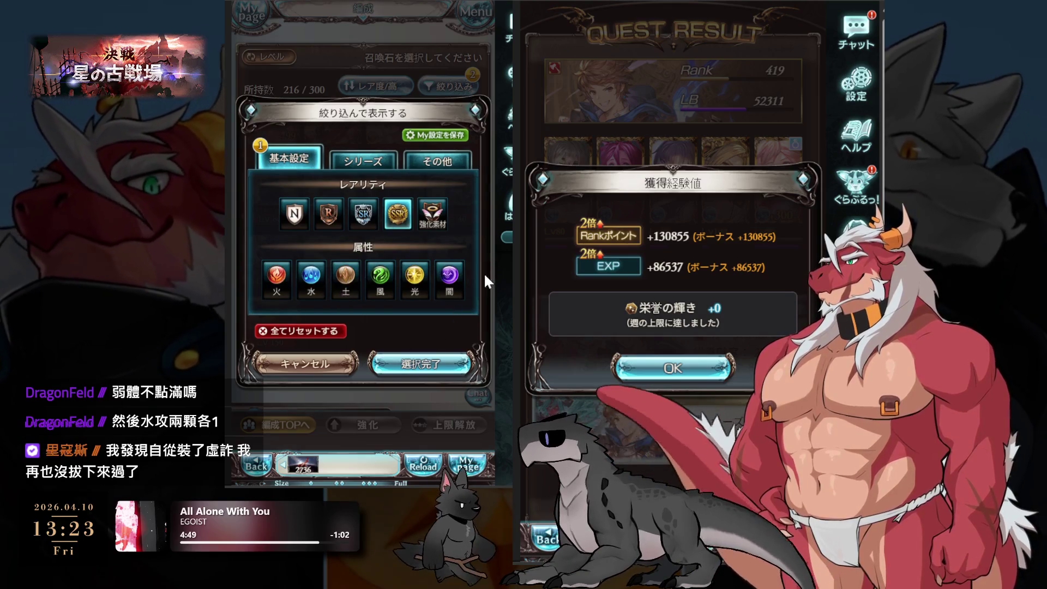
{"action": "left_click", "coordinate": [415, 364]}
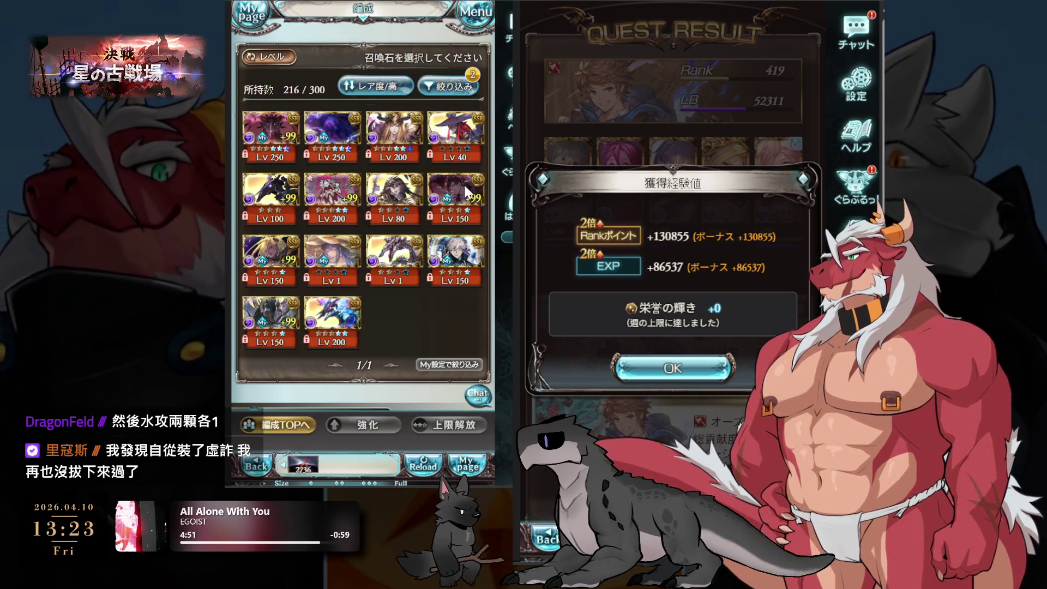
Equip Belial (ベリアル) as a party summon and dismiss the result.
{"action": "left_click", "coordinate": [465, 188]}
{"action": "left_click", "coordinate": [421, 224]}
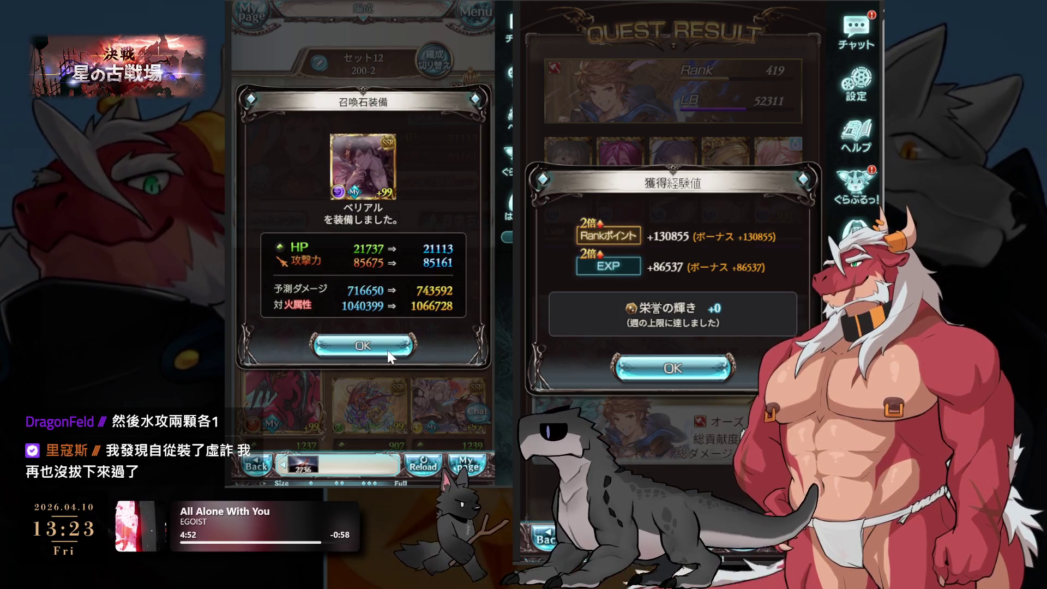
{"action": "left_click", "coordinate": [384, 347]}
{"action": "scroll", "coordinate": [478, 294], "scroll_direction": "down", "scroll_amount": 3}
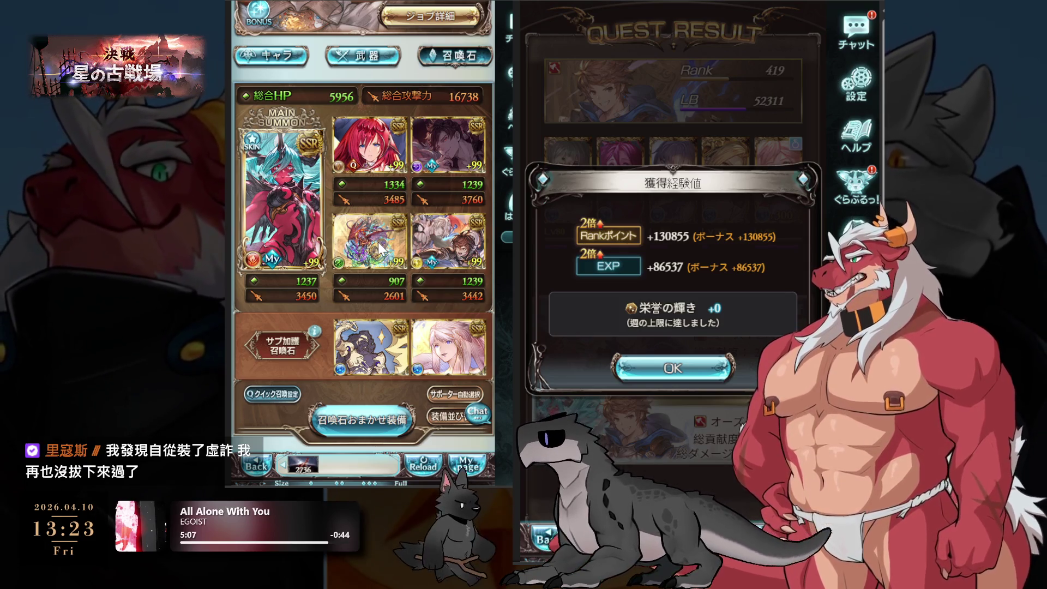
{"action": "scroll", "coordinate": [400, 266], "scroll_direction": "up", "scroll_amount": 3}
Take アガスティア・ダブル as the Manadiver's familiar and return to the job details.
{"action": "left_click", "coordinate": [396, 223]}
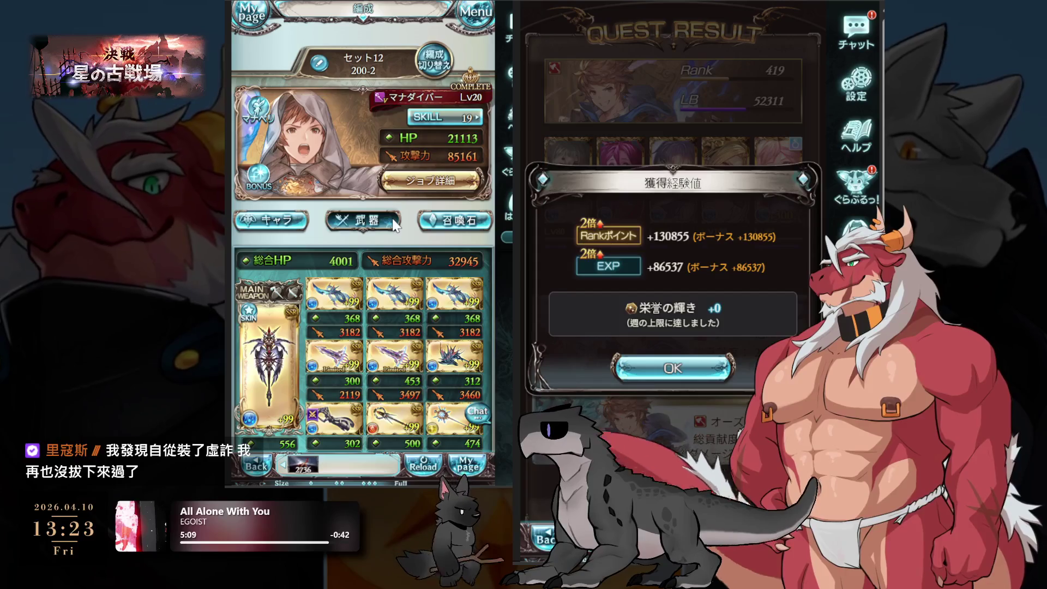
{"action": "left_click", "coordinate": [252, 107]}
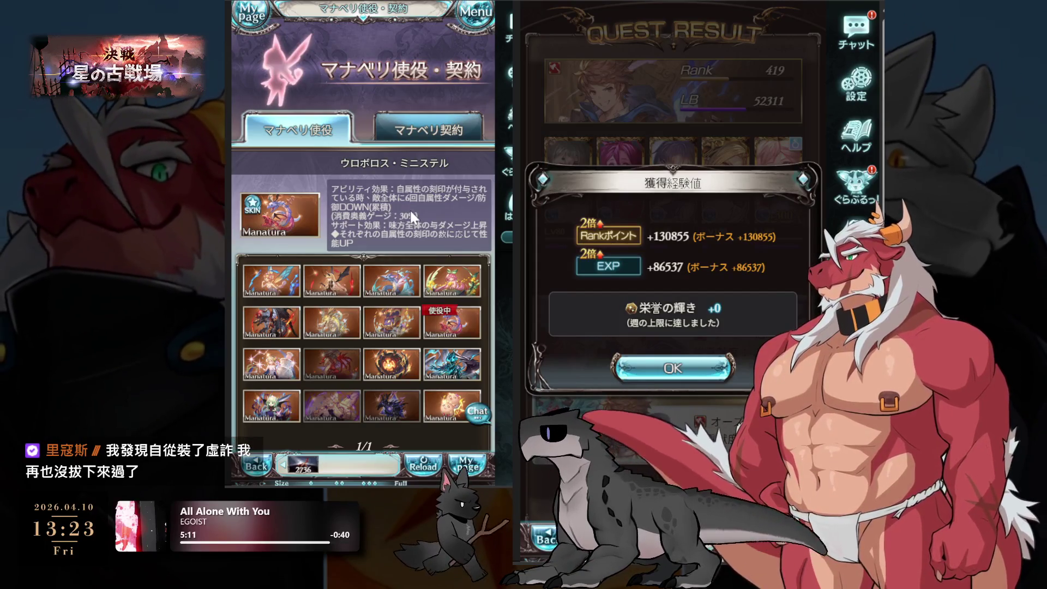
{"action": "scroll", "coordinate": [410, 208], "scroll_direction": "down", "scroll_amount": 3}
{"action": "left_click", "coordinate": [410, 272]}
{"action": "left_click", "coordinate": [420, 372]}
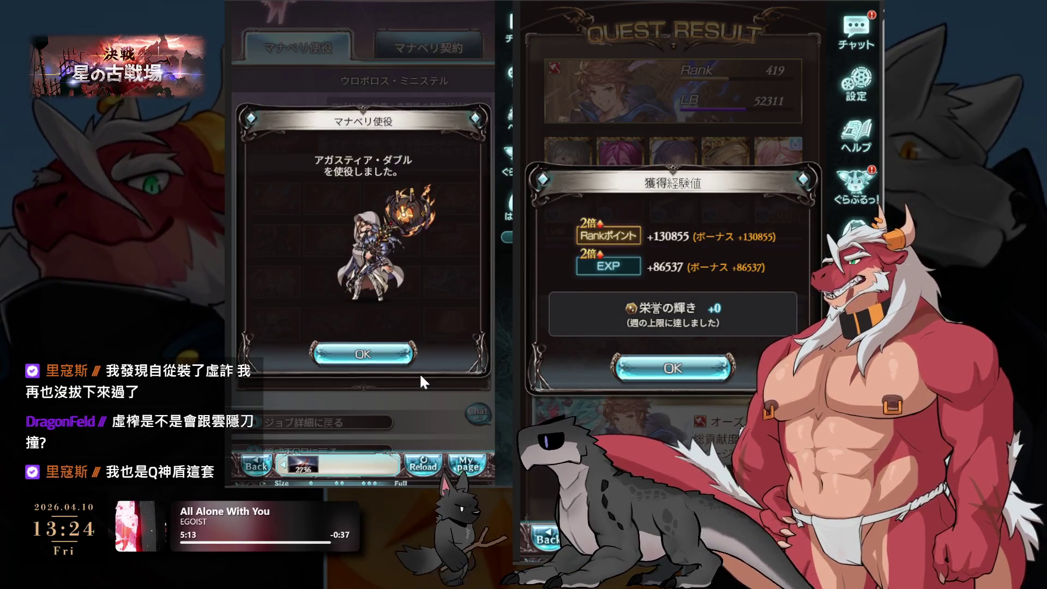
{"action": "left_click", "coordinate": [354, 360]}
{"action": "scroll", "coordinate": [355, 360], "scroll_direction": "down", "scroll_amount": 3}
{"action": "left_click", "coordinate": [336, 357]}
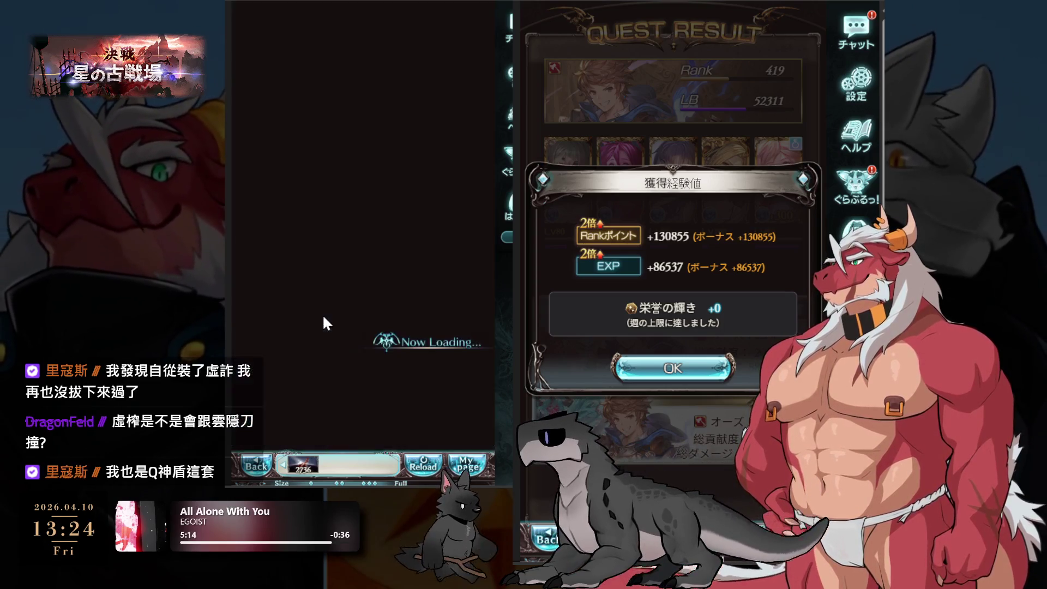
Fill the two empty free ability slots with オーバートランス and ミゼラブルミスト.
{"action": "scroll", "coordinate": [354, 256], "scroll_direction": "down", "scroll_amount": 10}
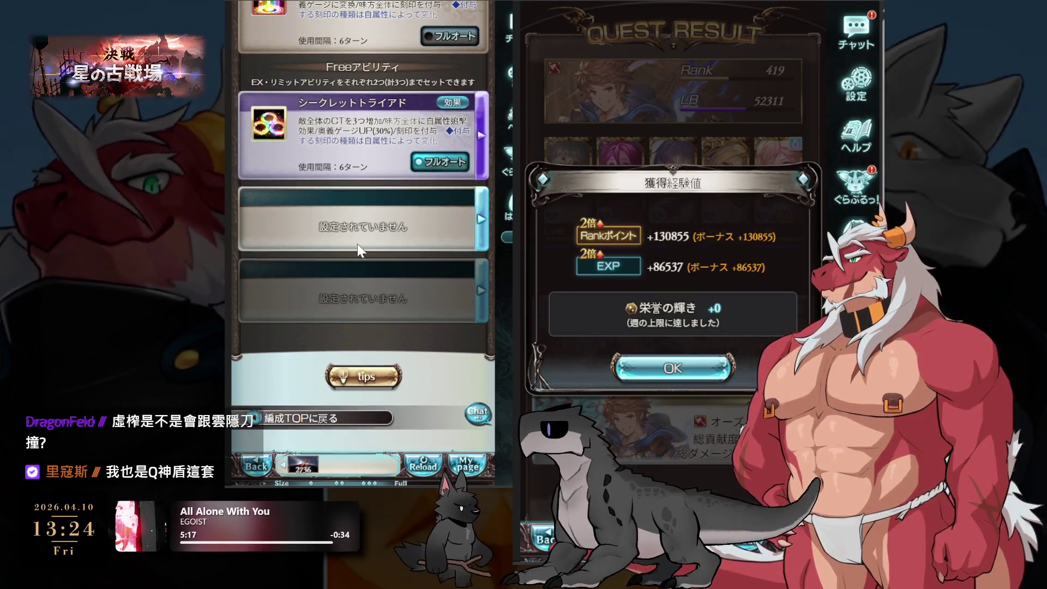
{"action": "left_click", "coordinate": [367, 224]}
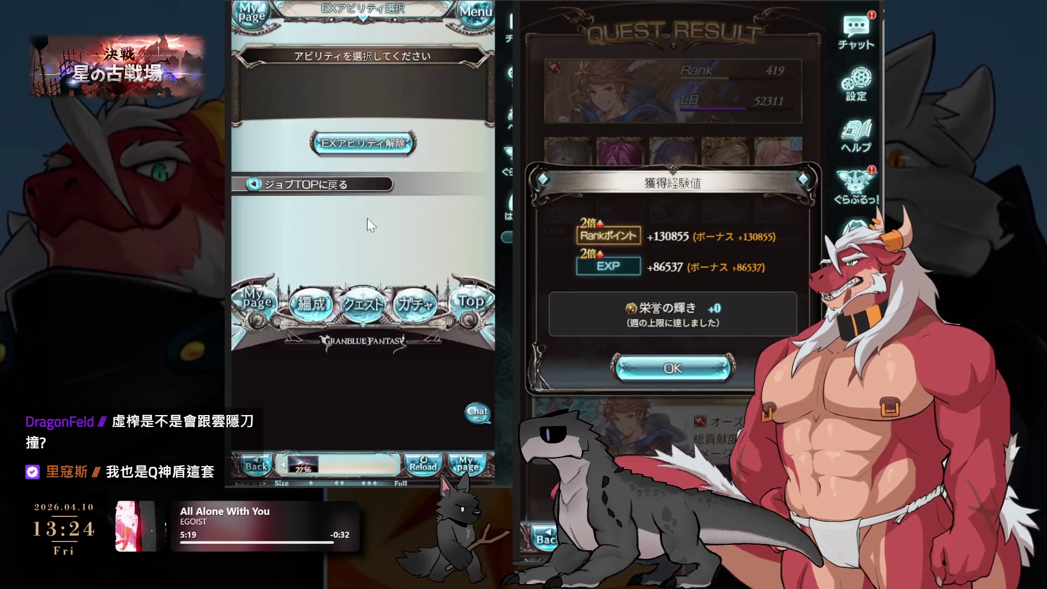
{"action": "scroll", "coordinate": [363, 227], "scroll_direction": "down", "scroll_amount": 5}
{"action": "left_click", "coordinate": [372, 113]}
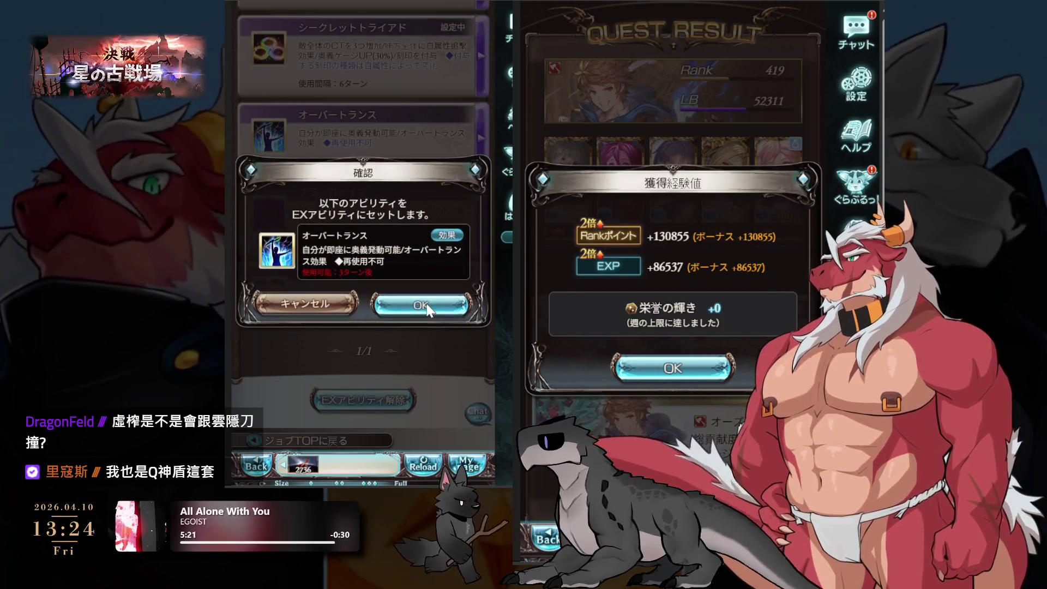
{"action": "left_click", "coordinate": [425, 297]}
{"action": "left_click", "coordinate": [332, 213]}
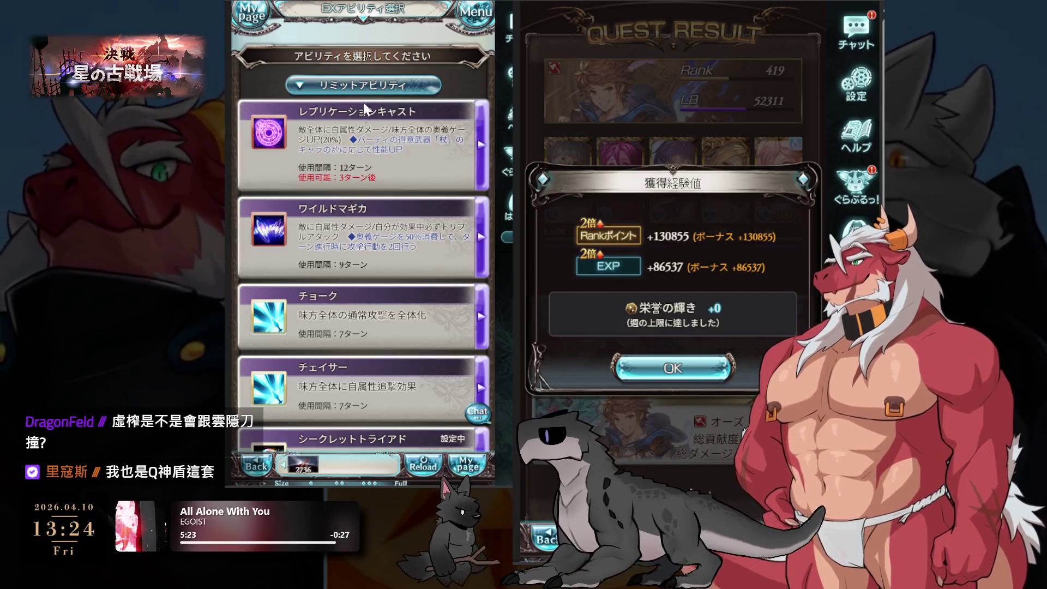
{"action": "scroll", "coordinate": [343, 175], "scroll_direction": "down", "scroll_amount": 10}
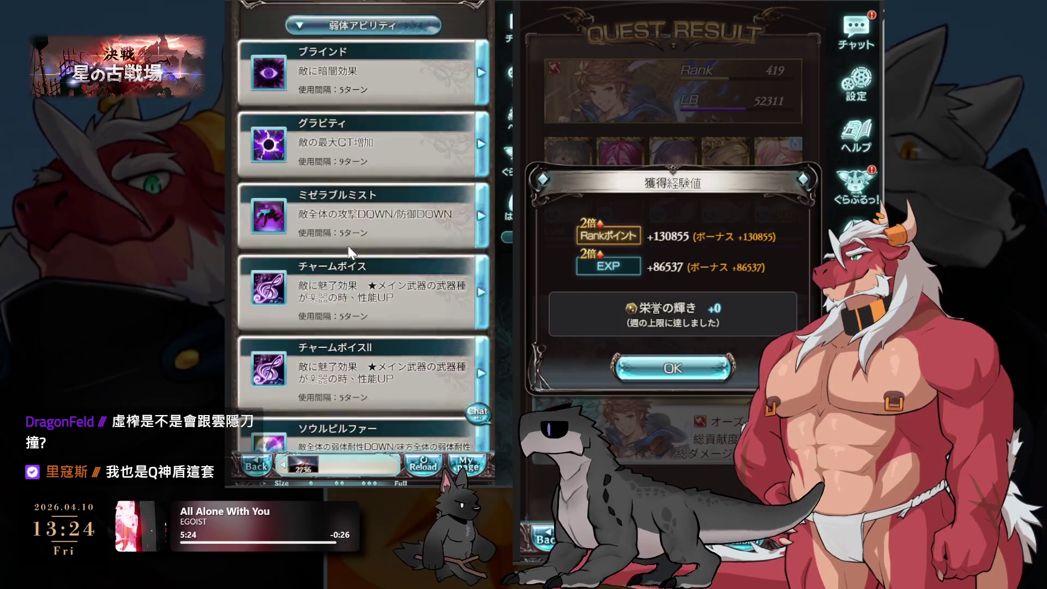
{"action": "left_click", "coordinate": [348, 246]}
{"action": "left_click", "coordinate": [432, 301]}
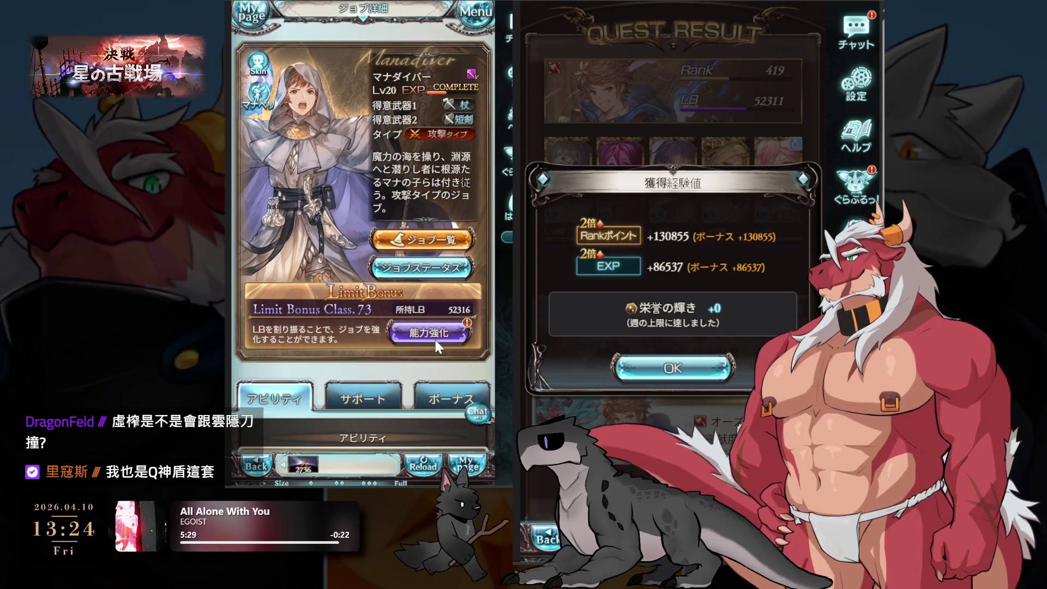
Turn on full auto for エーテルサクション and go back to the party formation page.
{"action": "scroll", "coordinate": [438, 339], "scroll_direction": "down", "scroll_amount": 6}
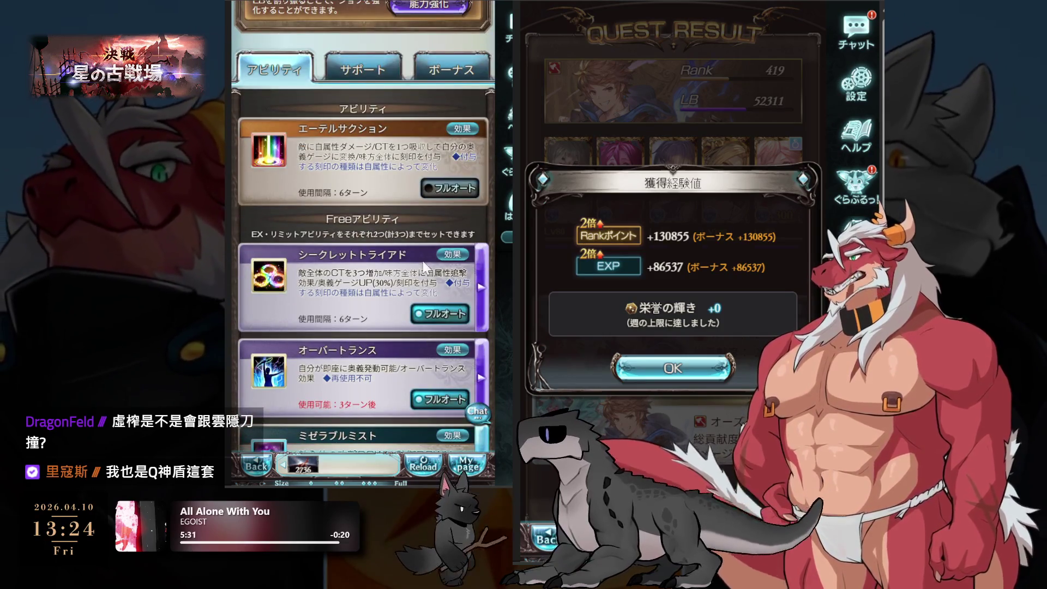
{"action": "left_click", "coordinate": [467, 188]}
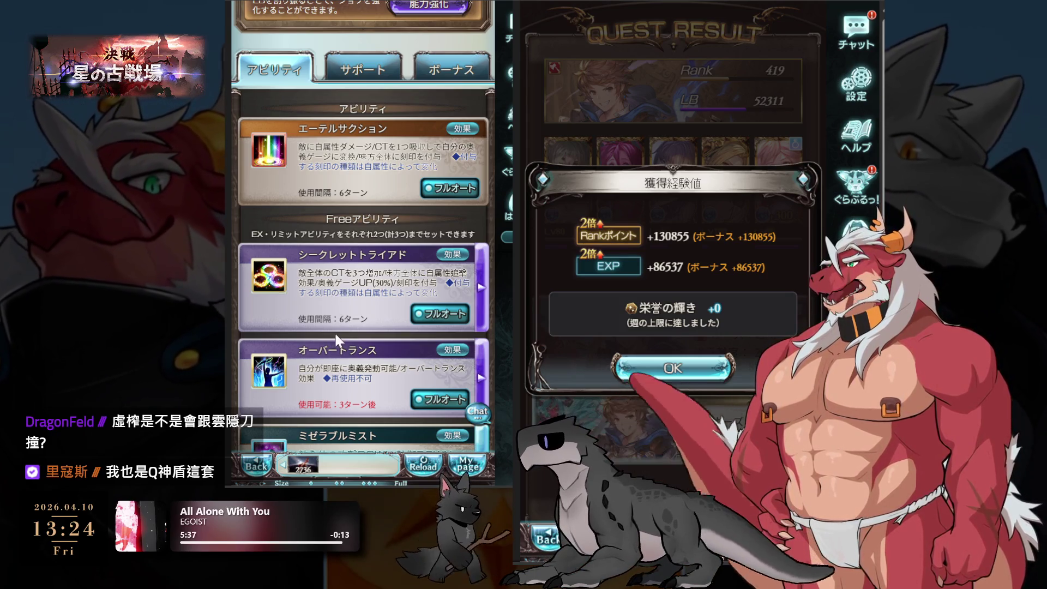
{"action": "scroll", "coordinate": [344, 271], "scroll_direction": "down", "scroll_amount": 3}
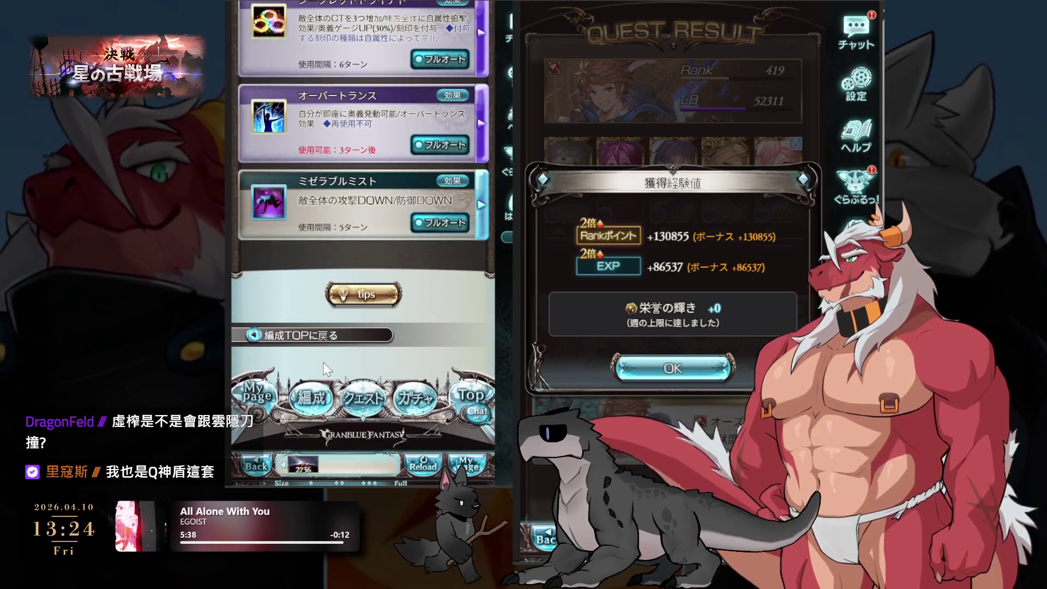
{"action": "left_click", "coordinate": [313, 325]}
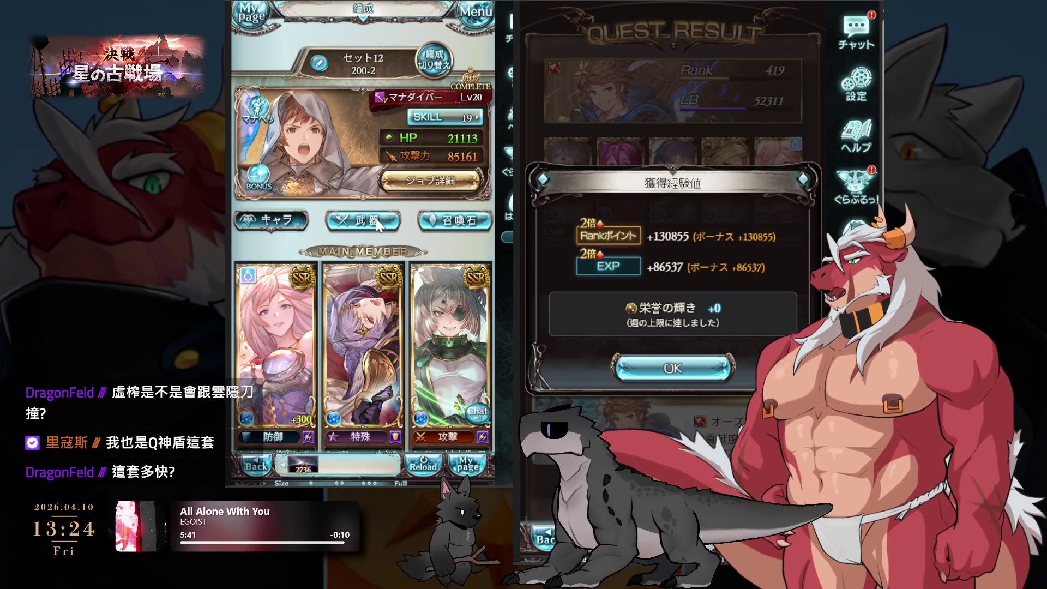
Bring the sub members into view and open カシウス's character swap list.
{"action": "scroll", "coordinate": [439, 270], "scroll_direction": "down", "scroll_amount": 3}
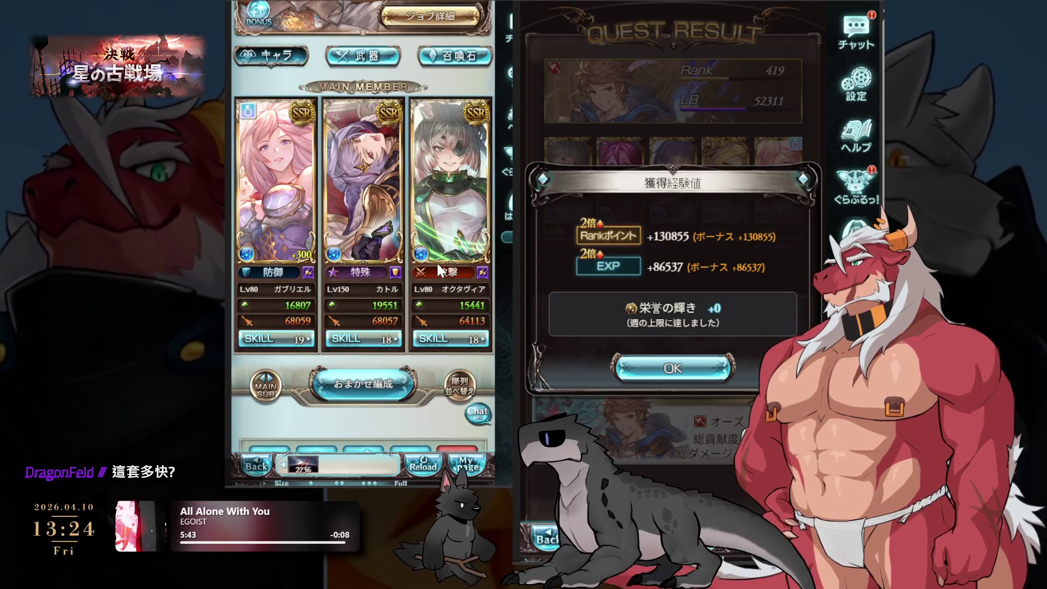
{"action": "left_click_drag", "start_coordinate": [443, 284], "coordinate": [395, 282]}
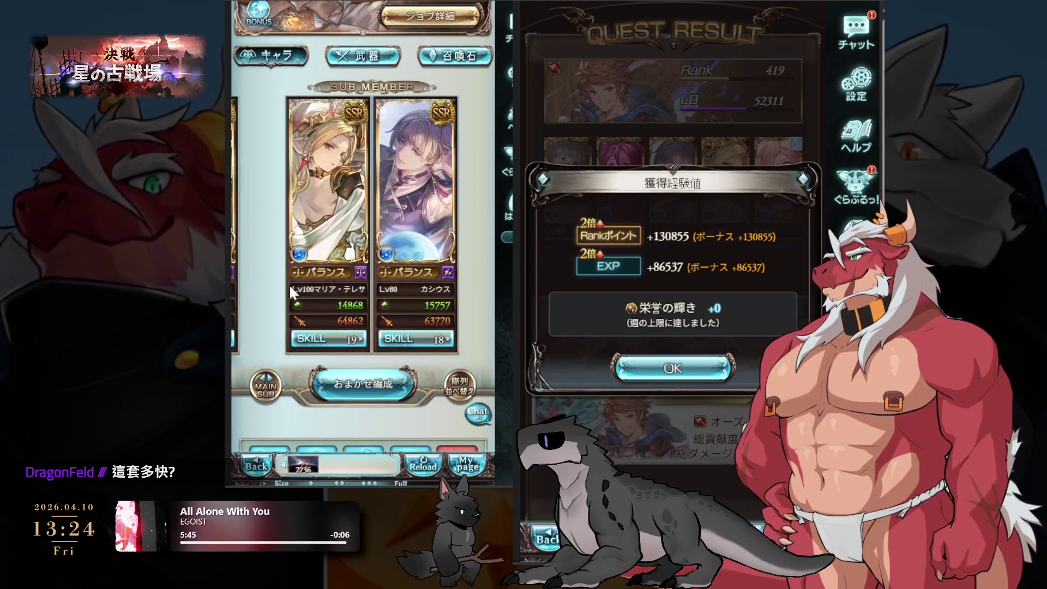
{"action": "left_click", "coordinate": [394, 281]}
{"action": "left_click", "coordinate": [418, 341]}
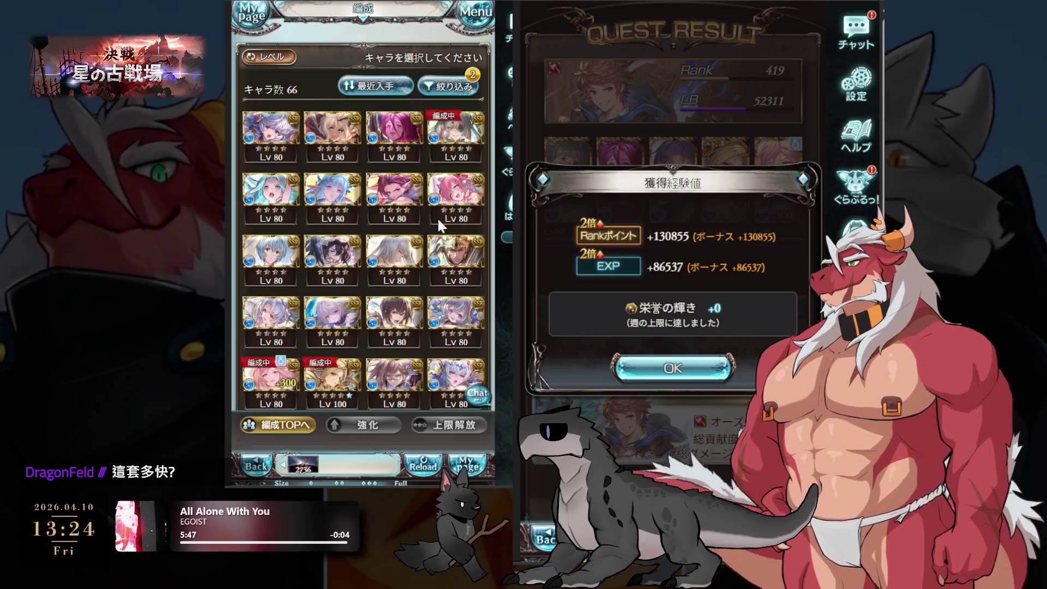
Find ハーゼリーラ on page 2 of the character list and swap her in for カシウス.
{"action": "scroll", "coordinate": [379, 325], "scroll_direction": "down", "scroll_amount": 3}
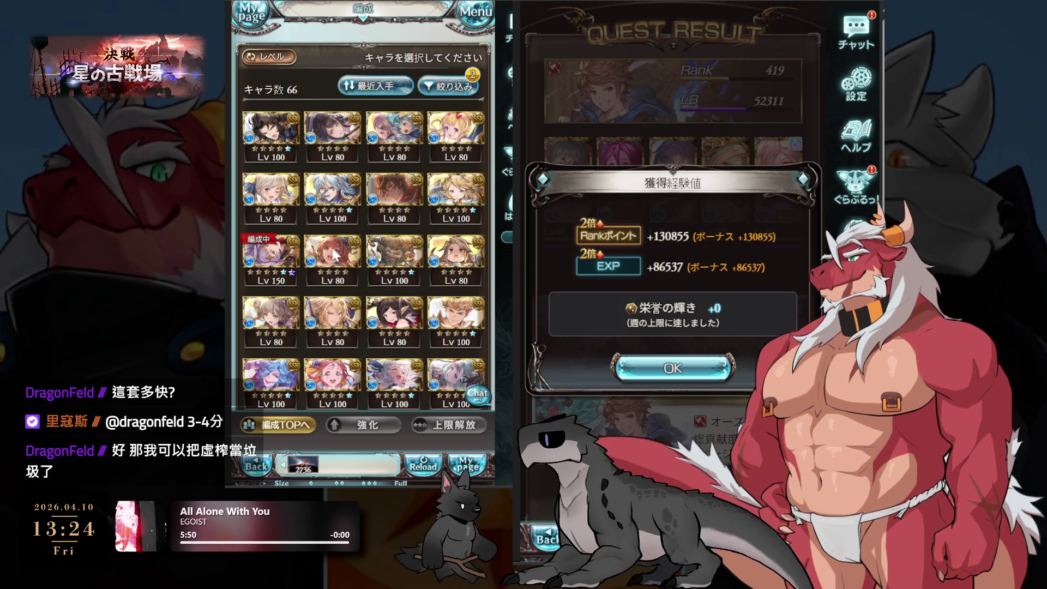
{"action": "scroll", "coordinate": [331, 245], "scroll_direction": "down", "scroll_amount": 2}
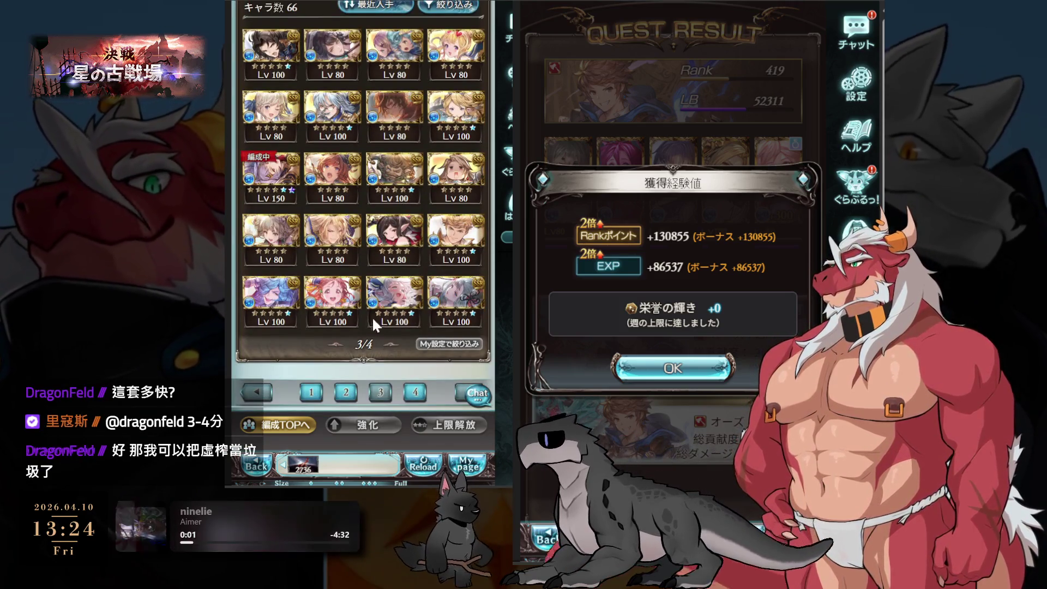
{"action": "left_click", "coordinate": [346, 392]}
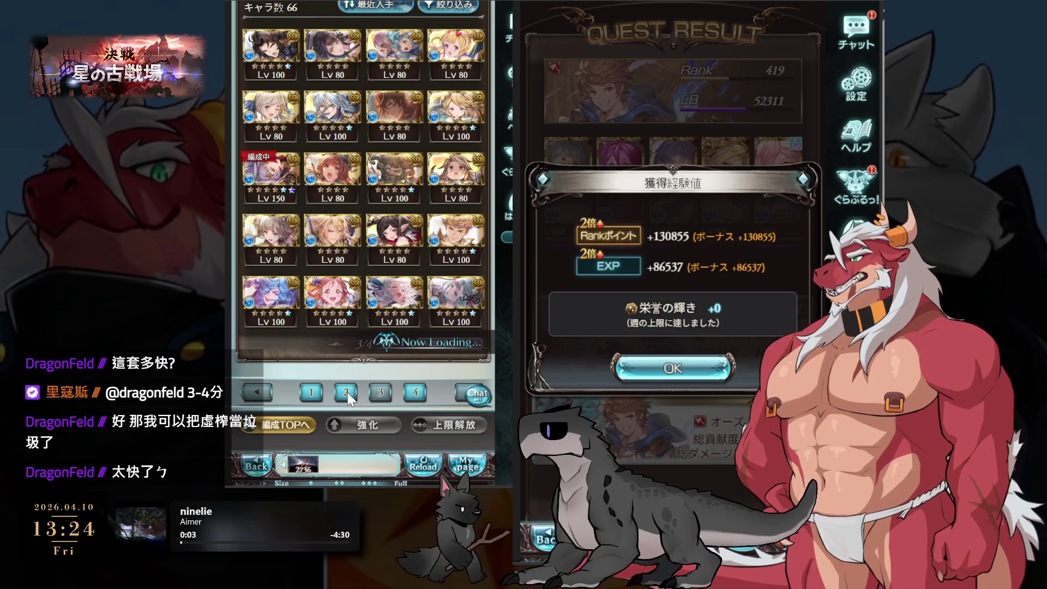
{"action": "left_click", "coordinate": [407, 400]}
{"action": "left_click", "coordinate": [385, 287]}
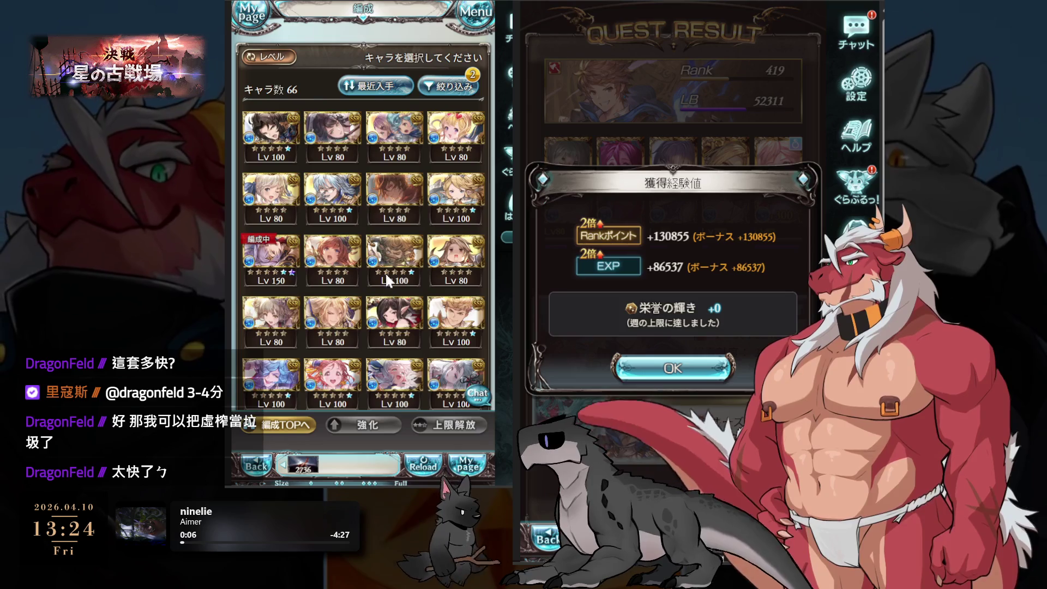
{"action": "scroll", "coordinate": [390, 267], "scroll_direction": "down", "scroll_amount": 3}
{"action": "scroll", "coordinate": [395, 260], "scroll_direction": "up", "scroll_amount": 2}
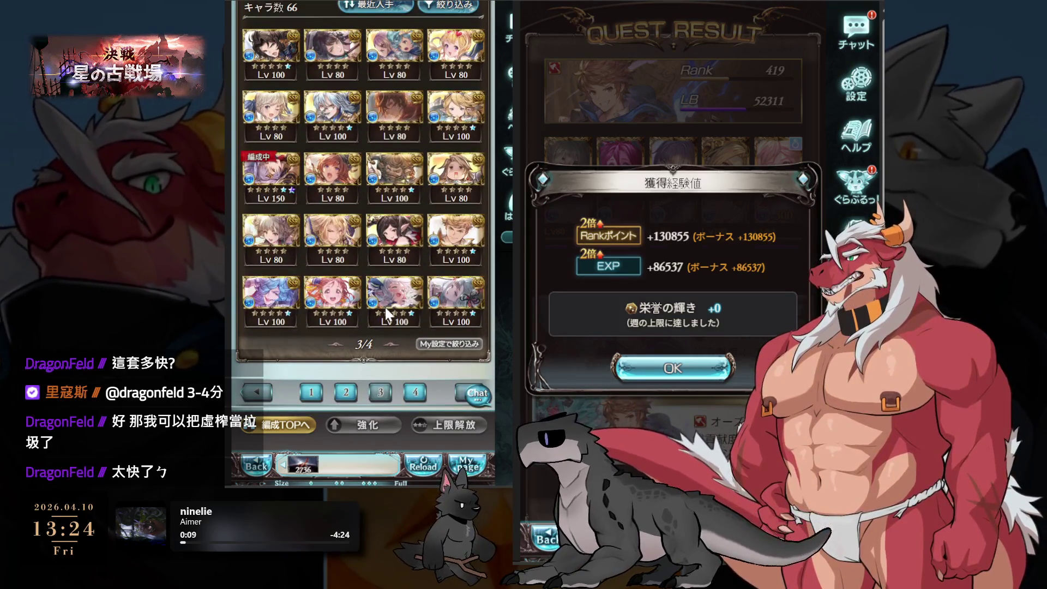
{"action": "left_click", "coordinate": [347, 391]}
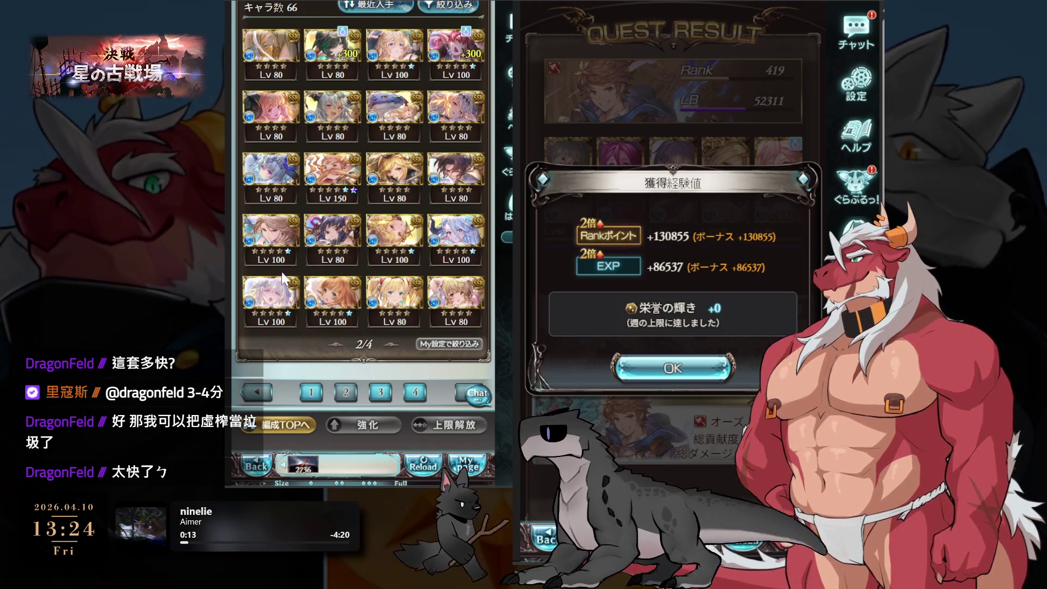
{"action": "left_click", "coordinate": [462, 44]}
{"action": "left_click", "coordinate": [414, 343]}
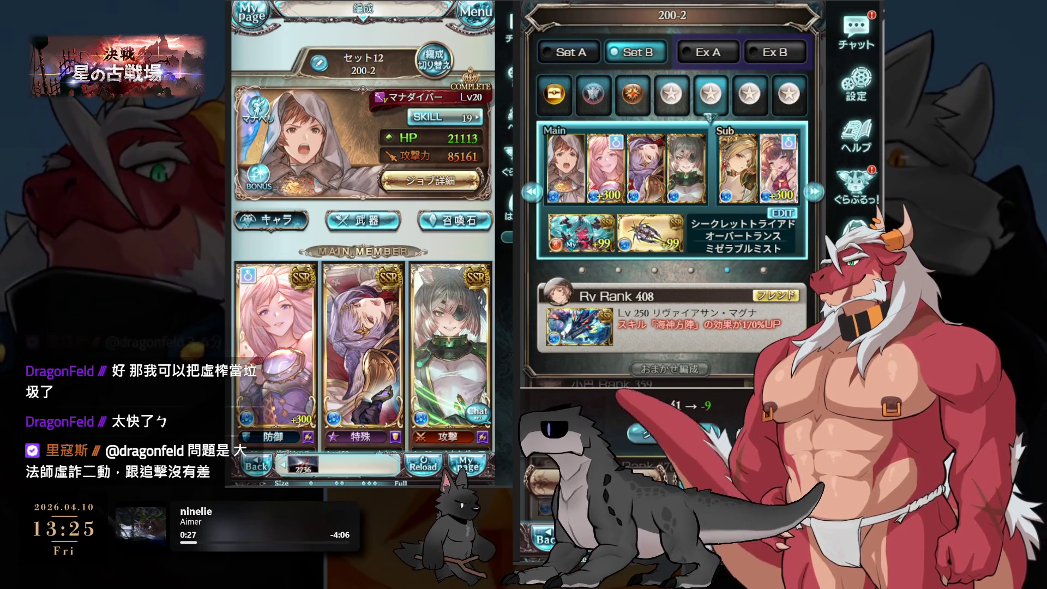
Pick a supporter summon and begin the Lodern battle with auto attack on.
{"action": "left_click", "coordinate": [737, 286]}
{"action": "left_click", "coordinate": [737, 285]}
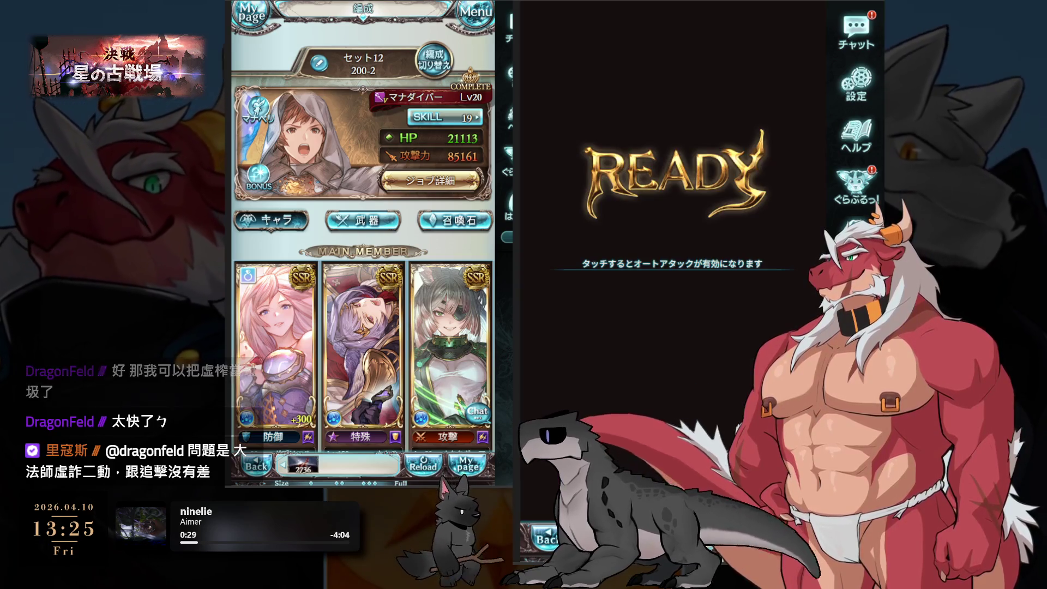
{"action": "left_click", "coordinate": [736, 277]}
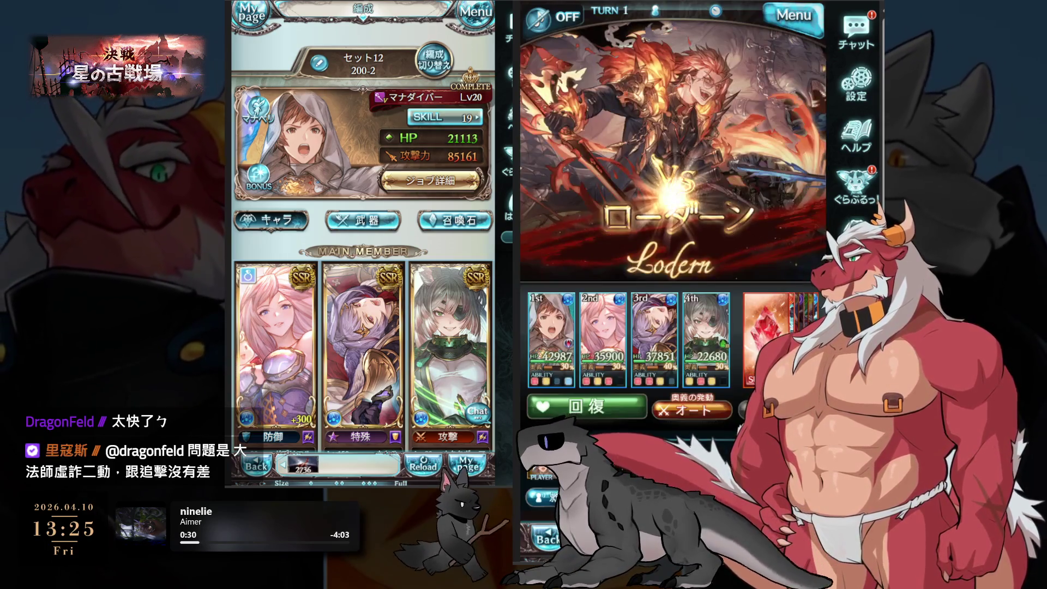